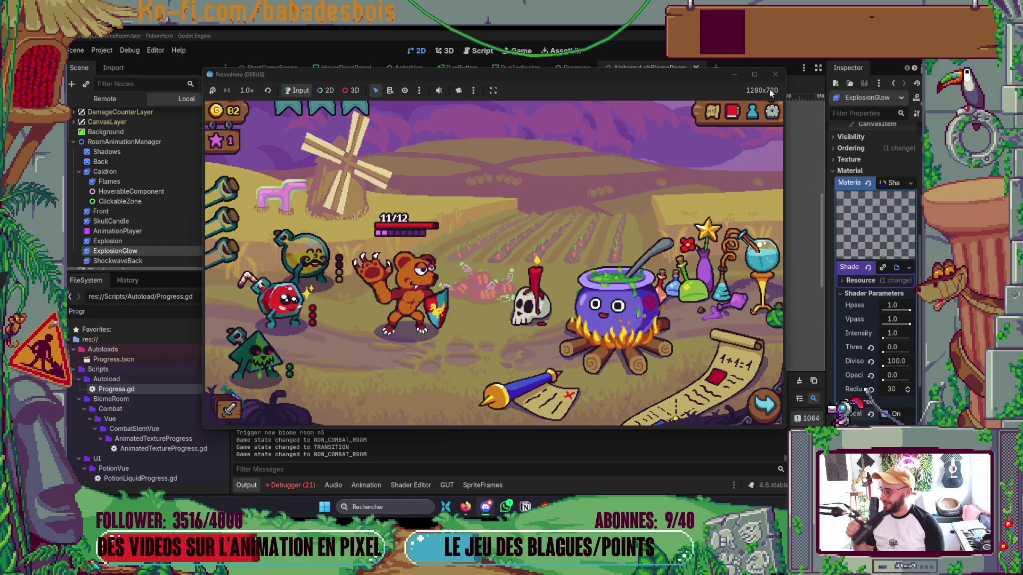
Stop the running game and zoom out on the AlchemyLabBiomeRoom canvas in Godot.
click(775, 74)
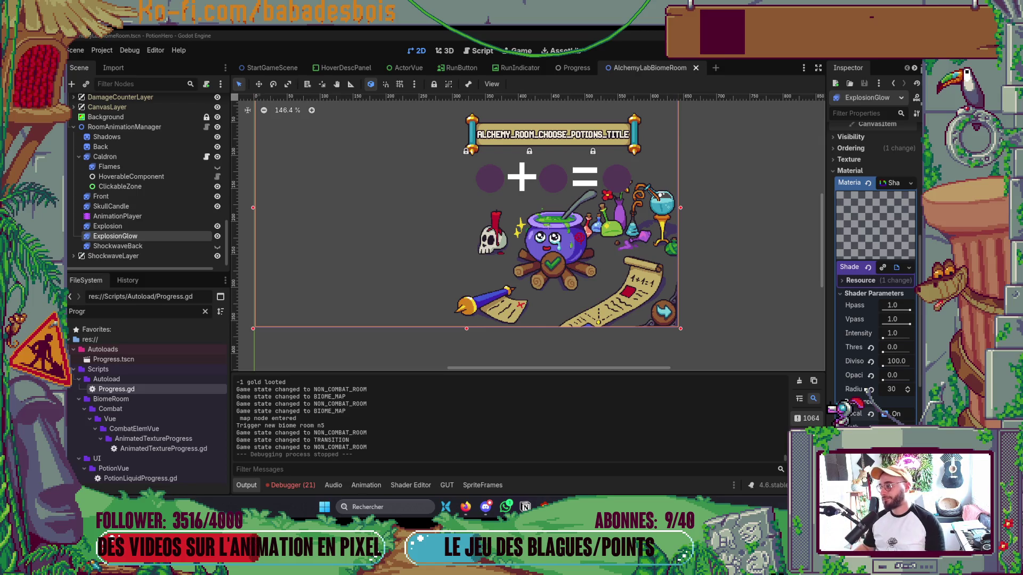
scroll(414, 139, down, 2)
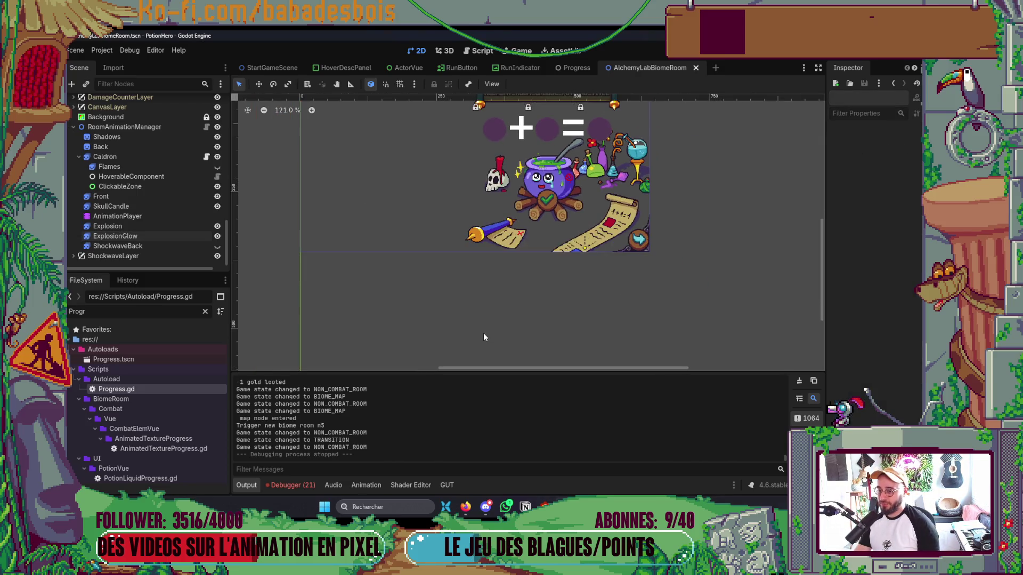
key(alt+Tab)
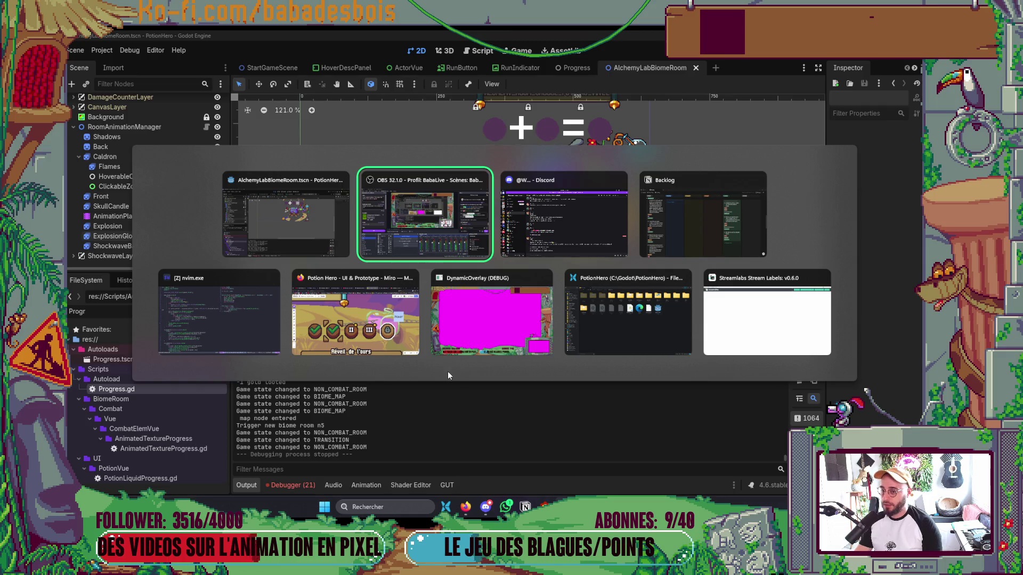
Move the cauldron revisit card into the En cours column on the Notion Backlog.
key(Tab)
key(Tab)
scroll(354, 337, up, 3)
scroll(331, 371, down, 4)
drag(206, 291, 301, 204)
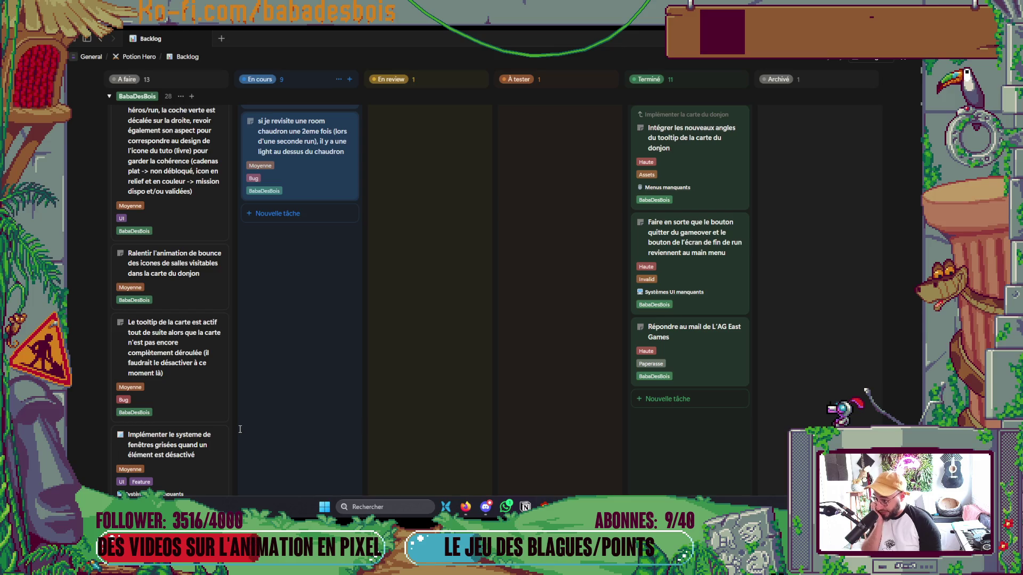
Put the map tooltip card at the top of the À faire column.
mouse_move(221, 403)
mouse_down()
mouse_move(183, 264)
mouse_move(176, 269)
mouse_move(181, 288)
mouse_move(179, 224)
mouse_up()
scroll(183, 263, up, 10)
scroll(181, 274, up, 3)
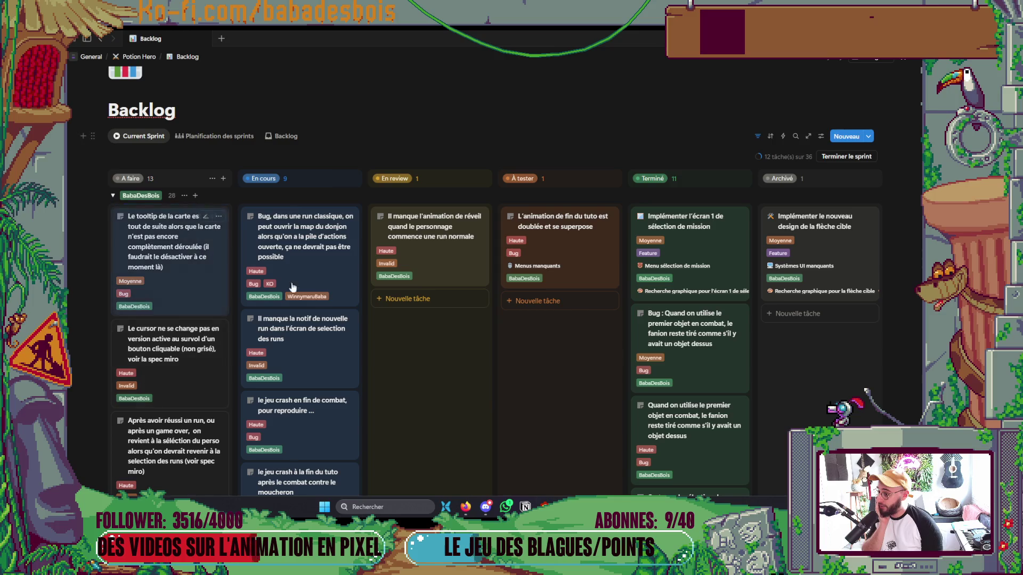
key(alt+Tab)
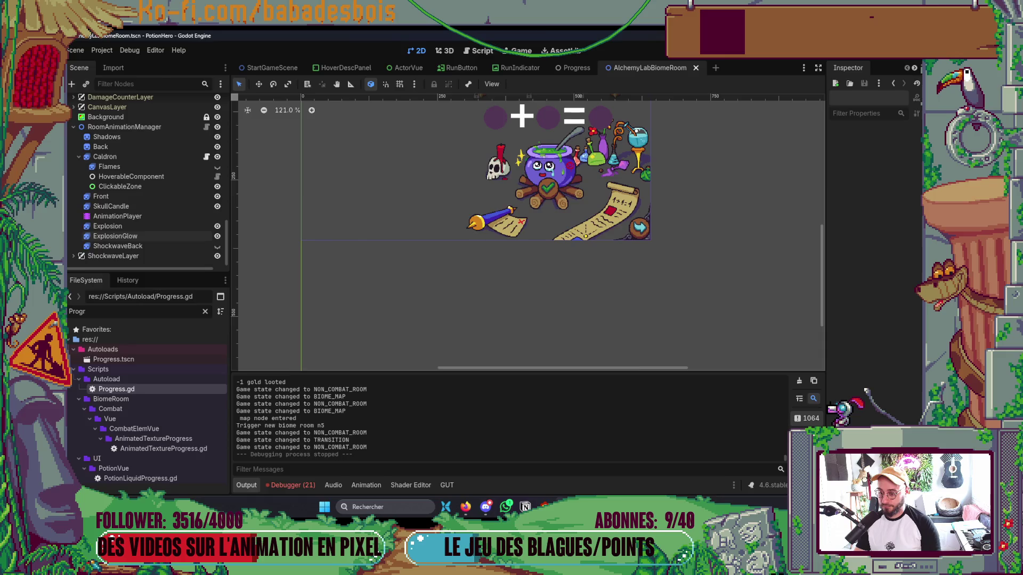
Open a terminal split under the code and check the git status with git s.
key(alt+Tab)
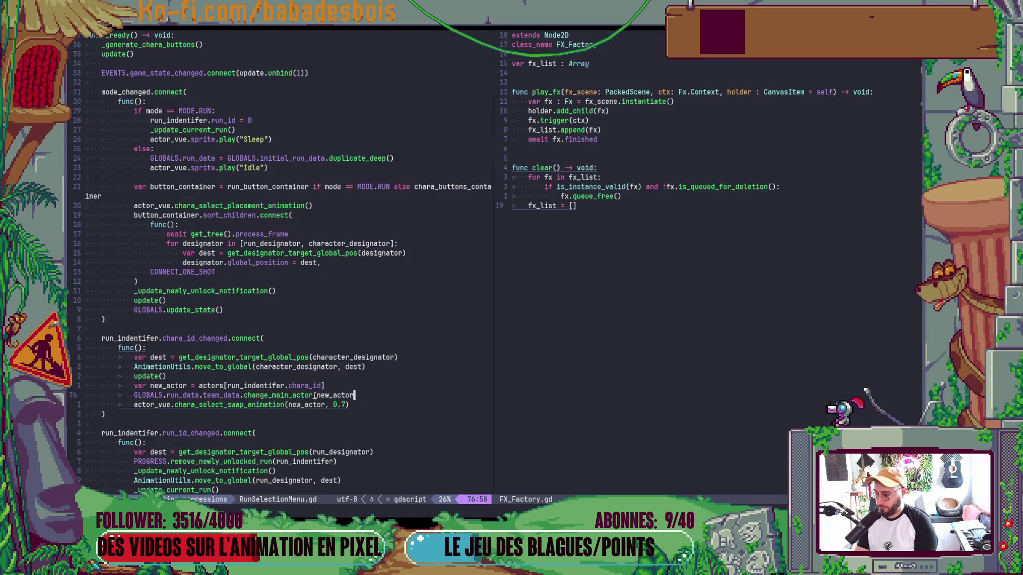
key(ctrl+backslash)
text(git s)
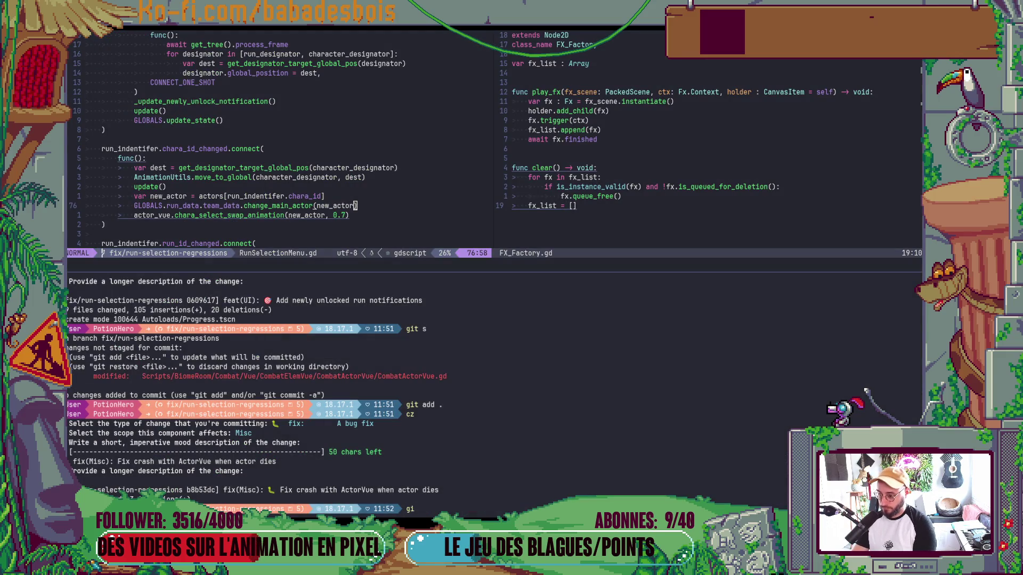
key(Return)
Stage FX_Factory.gd and CombatActorVue.gd with git add.
text(git add)
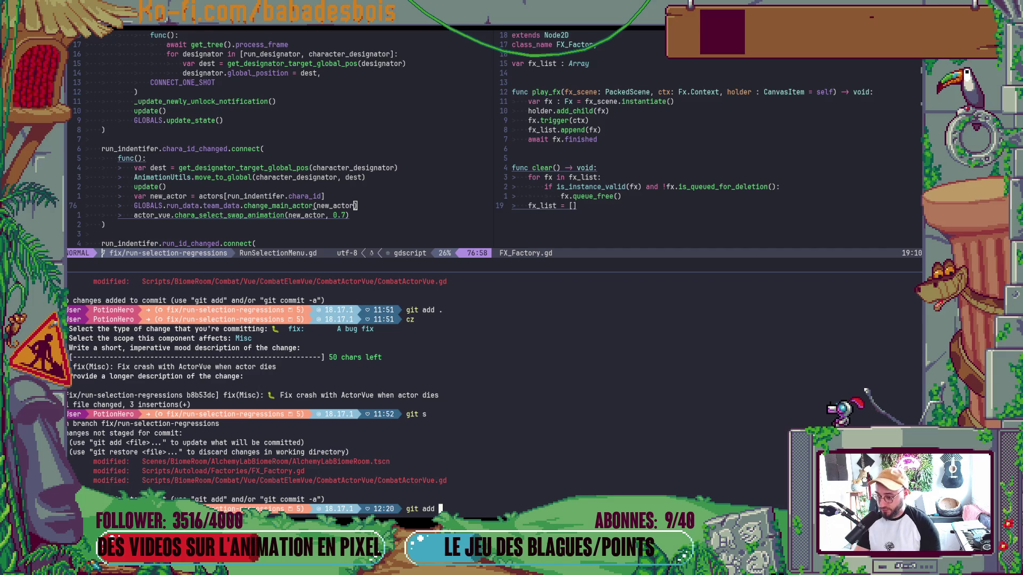
double_click(291, 473)
middle_click(291, 473)
key(Return)
text(git add)
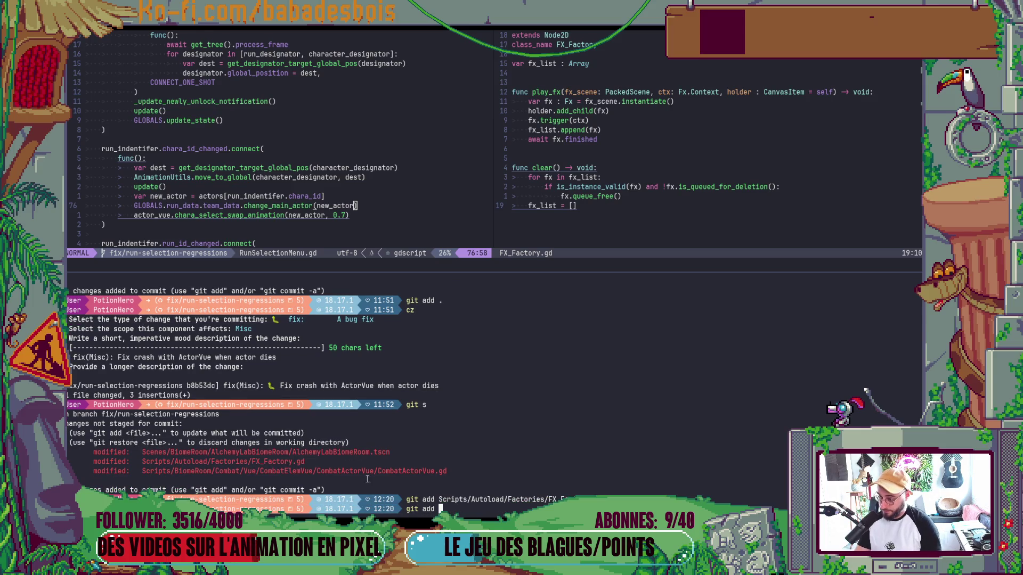
double_click(389, 471)
middle_click(389, 473)
key(Return)
Commit them with cz as fix(Misc): 'Fix various crashes', then recheck git status.
text(cz)
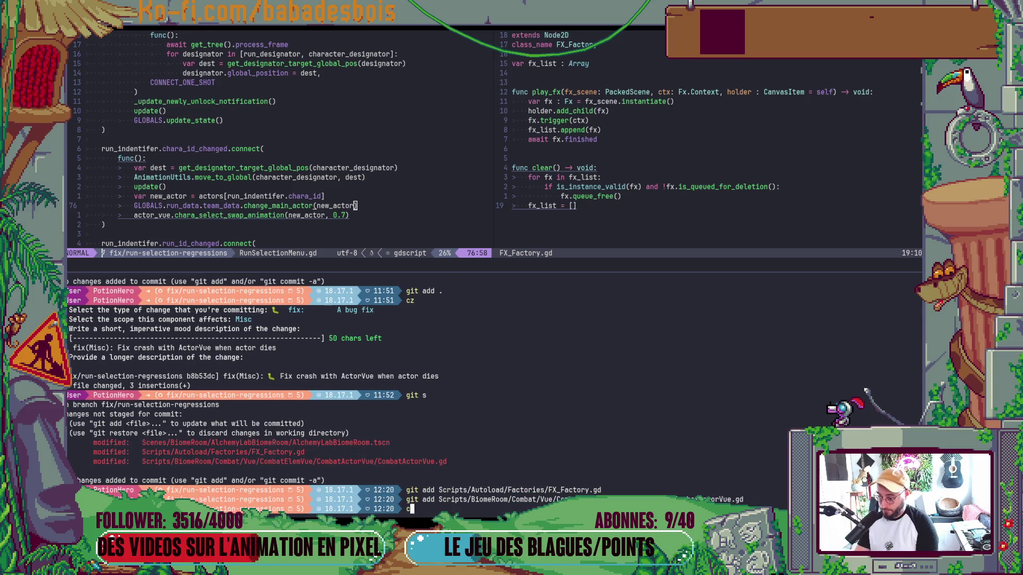
key(Return)
text(fix:        A bug fix)
key(Return)
text(misc)
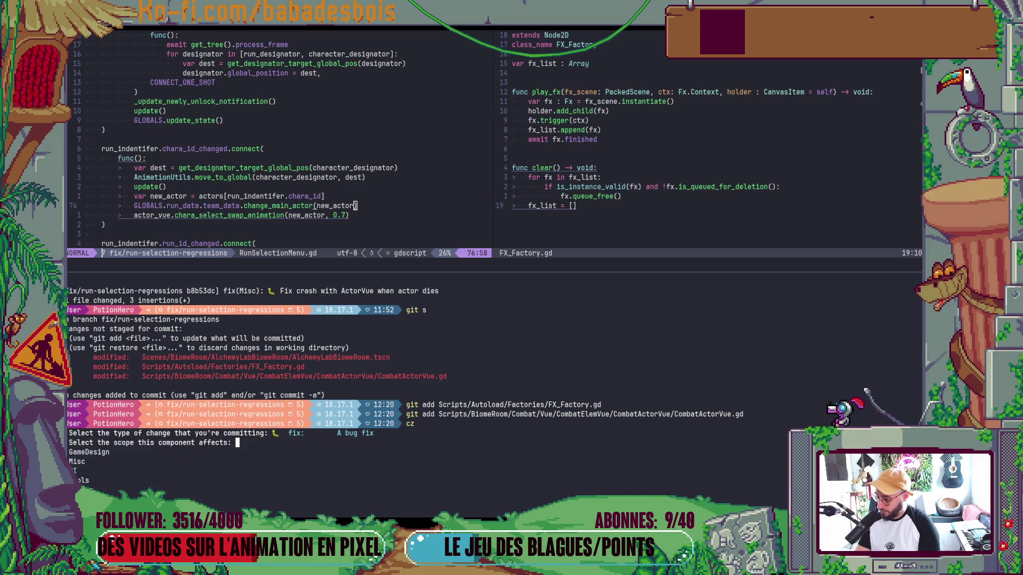
key(Return)
text(Fix various crashe)
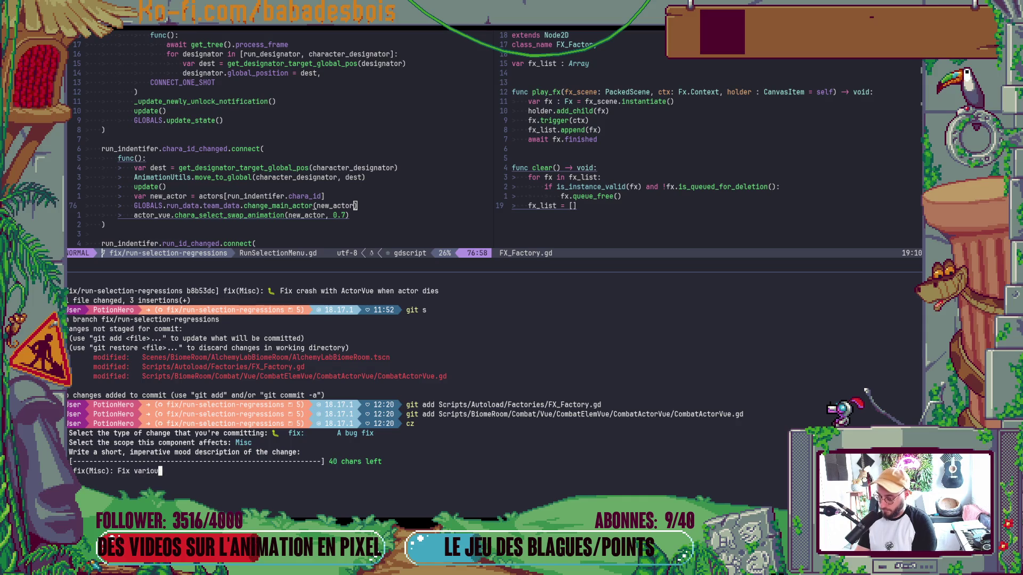
text(s)
key(Return)
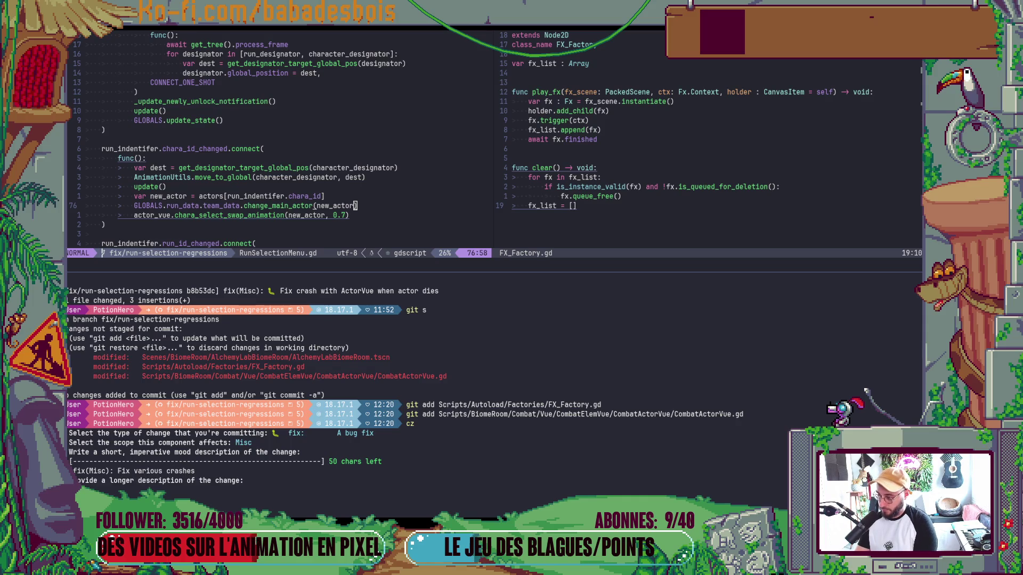
key(Return)
text(git s)
key(Return)
Stage AlchemyLabBiomeRoom.tscn and commit it as a Misc fix about the cauldron glow persisting between runs.
text(git ad)
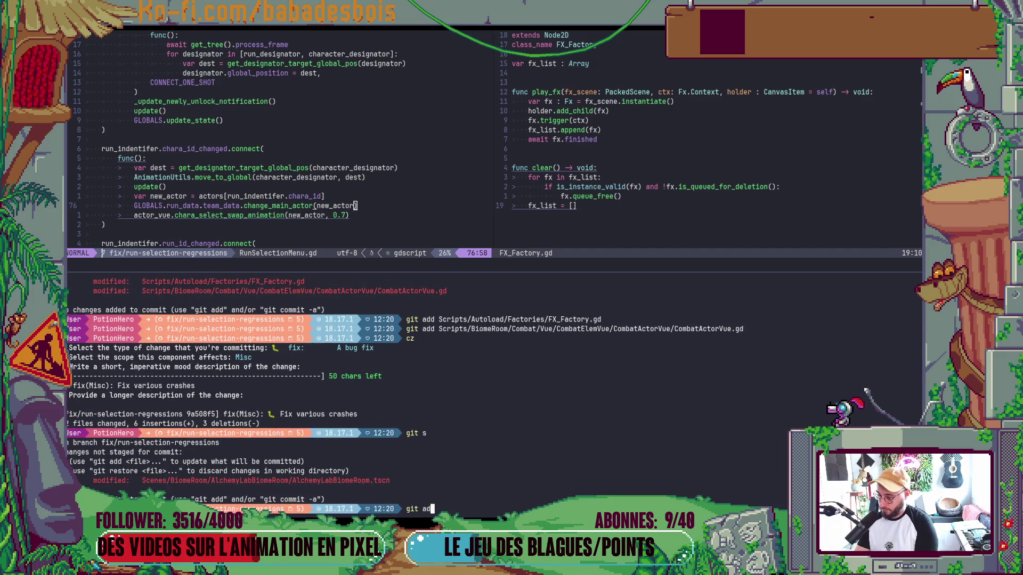
text(d .)
key(Return)
text(cz)
key(Return)
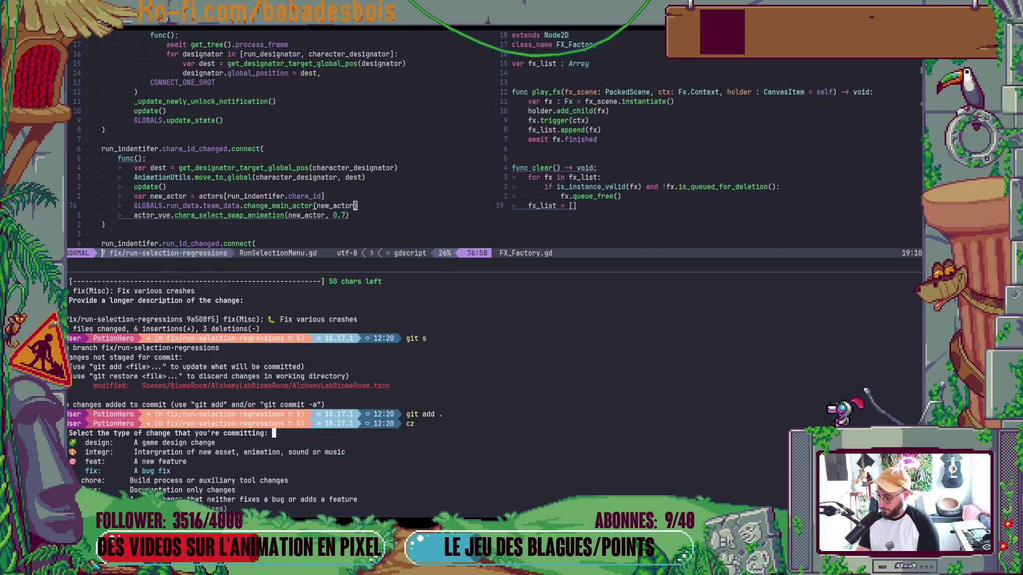
key(Return)
key(Down)
key(Return)
text(Fixc)
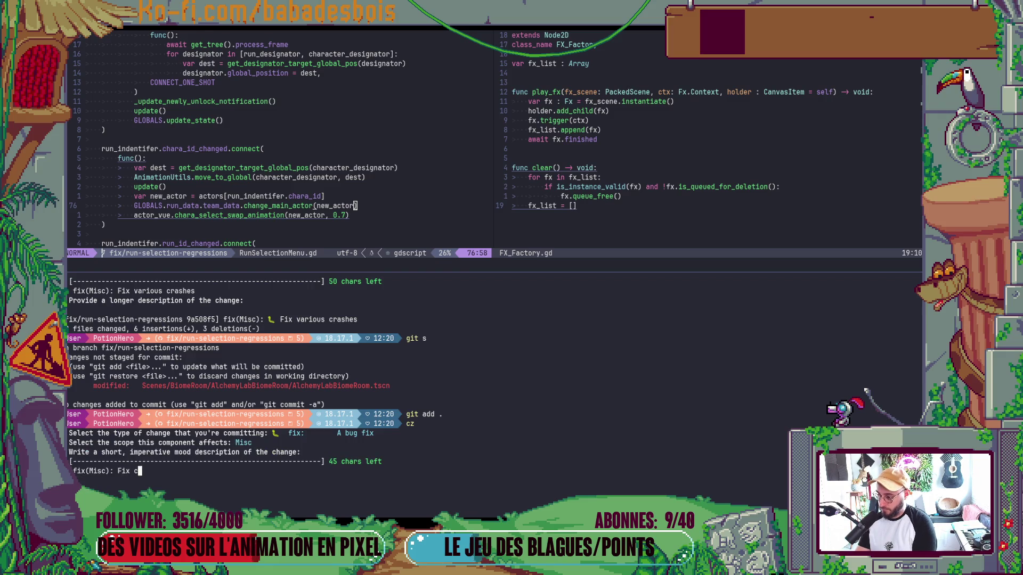
text(ha)
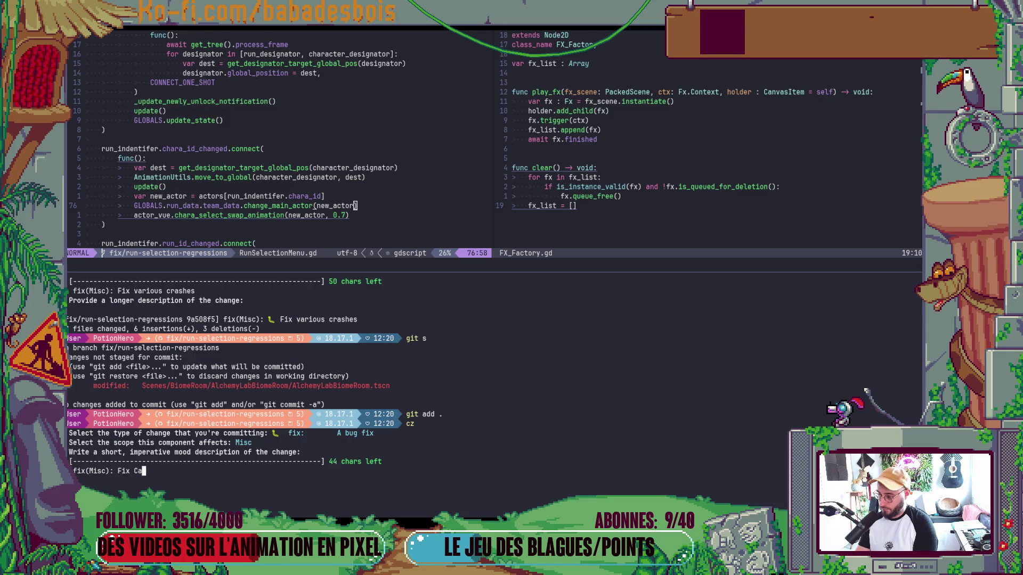
text(dron )
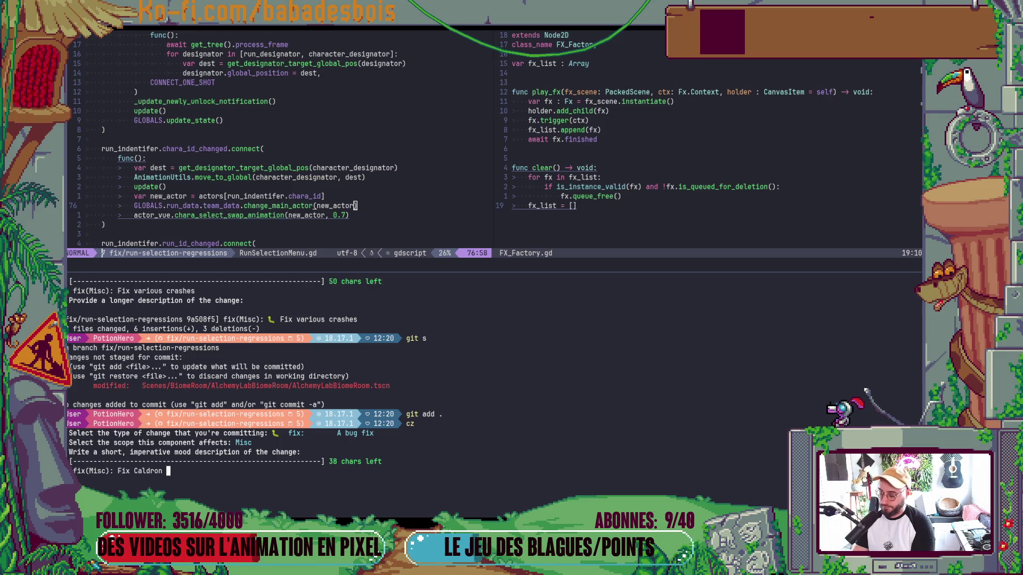
text(rw staying )
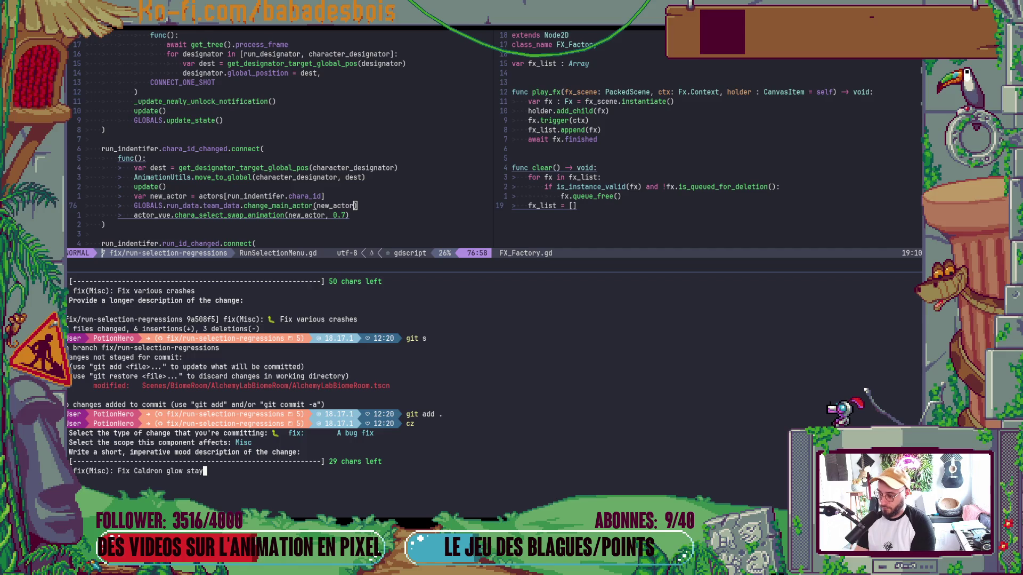
text(rom )
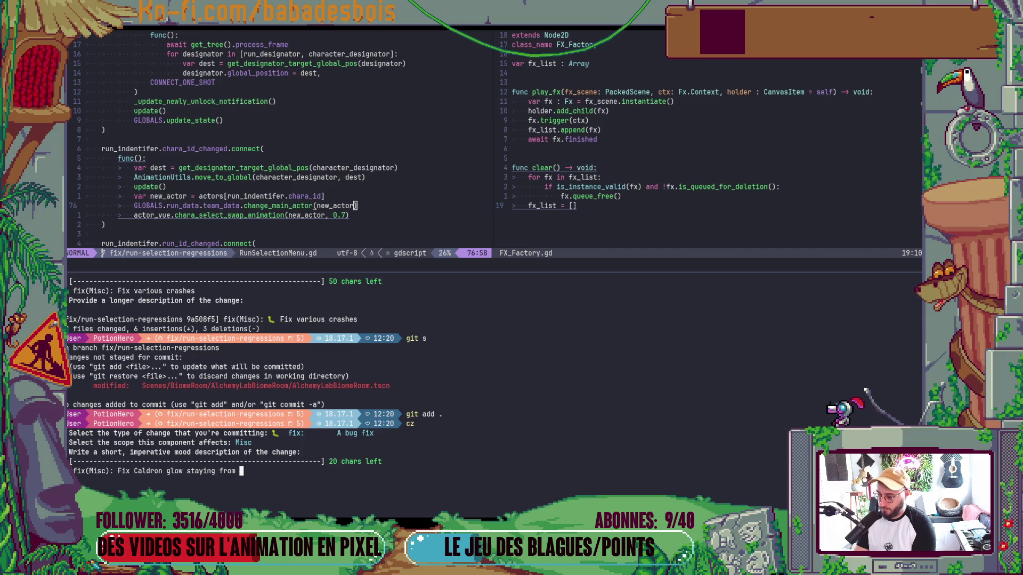
text(onerun to the )
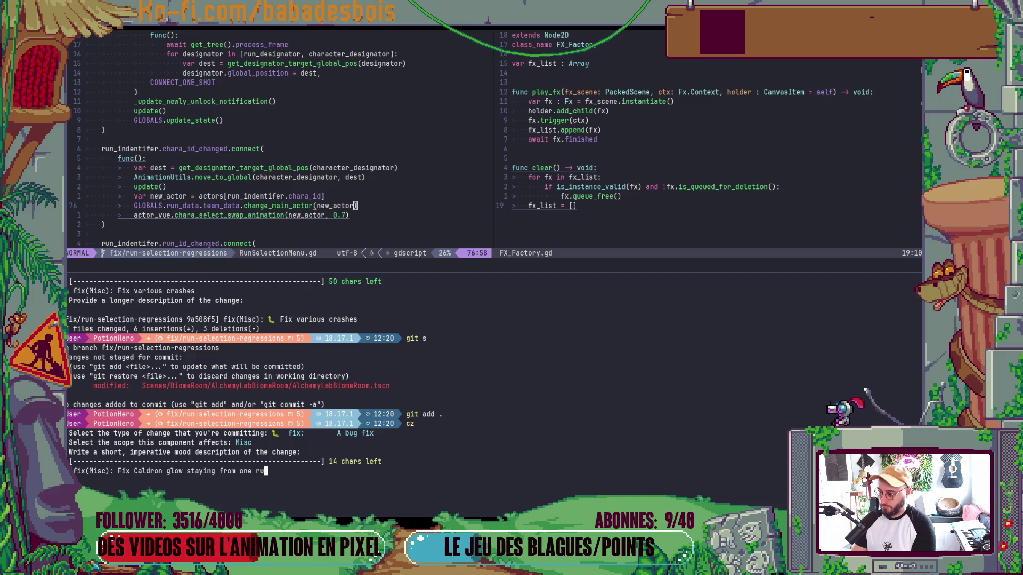
text(other)
key(Return)
key(Return)
Review the map-tooltip-activating-too-early card in Notion's side peek, then close it.
key(alt+Tab)
key(Tab)
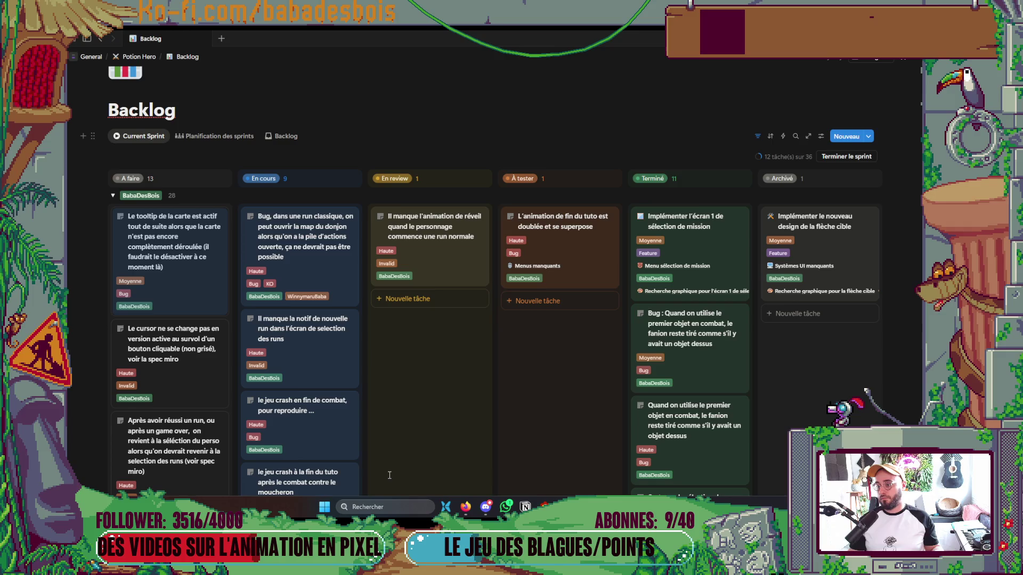
click(212, 287)
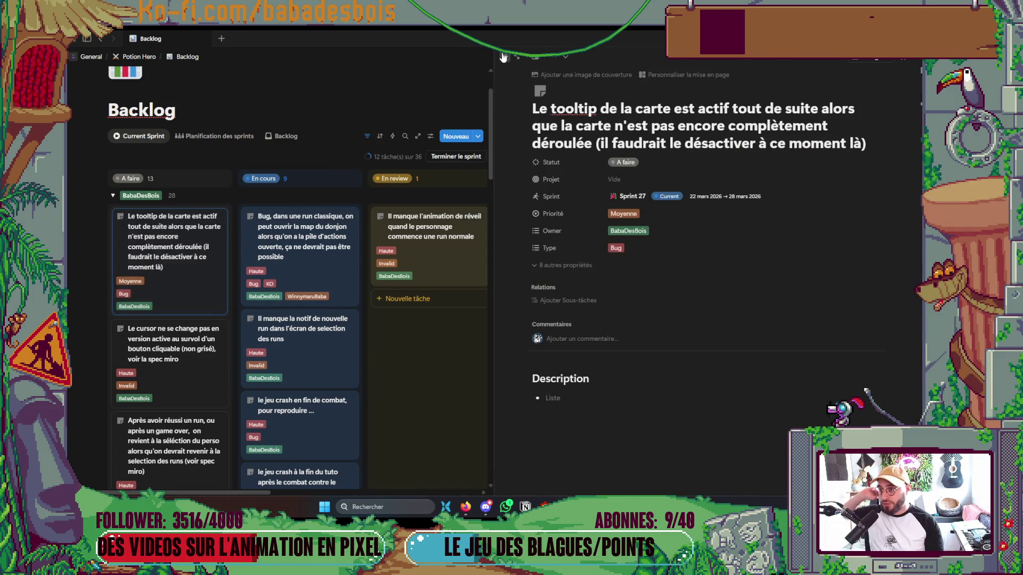
click(505, 56)
Collapse Godot's Output panel to enlarge the scene view, then return to RunSelectionMenu.gd.
key(alt+Tab)
key(alt+Tab)
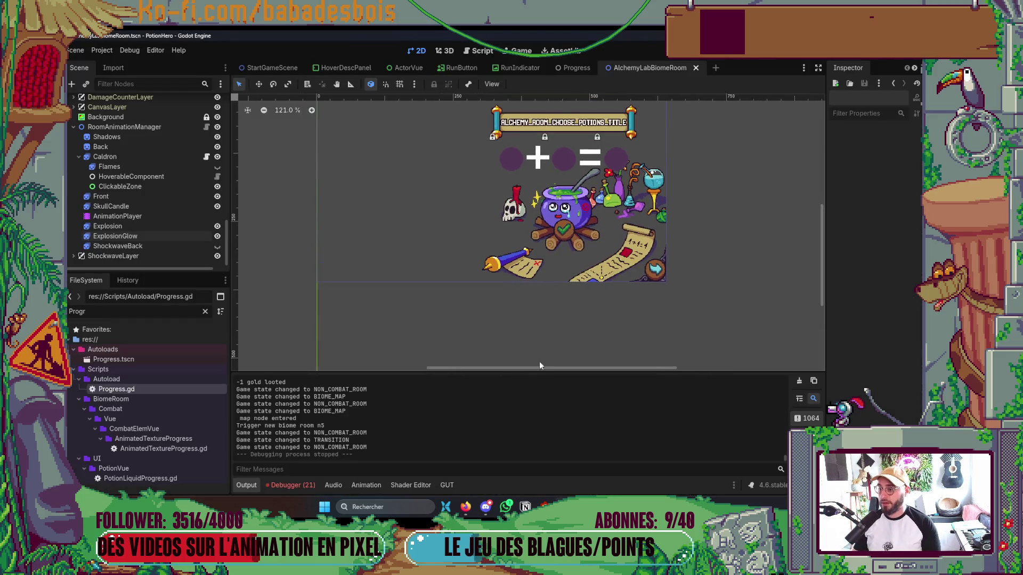
click(238, 485)
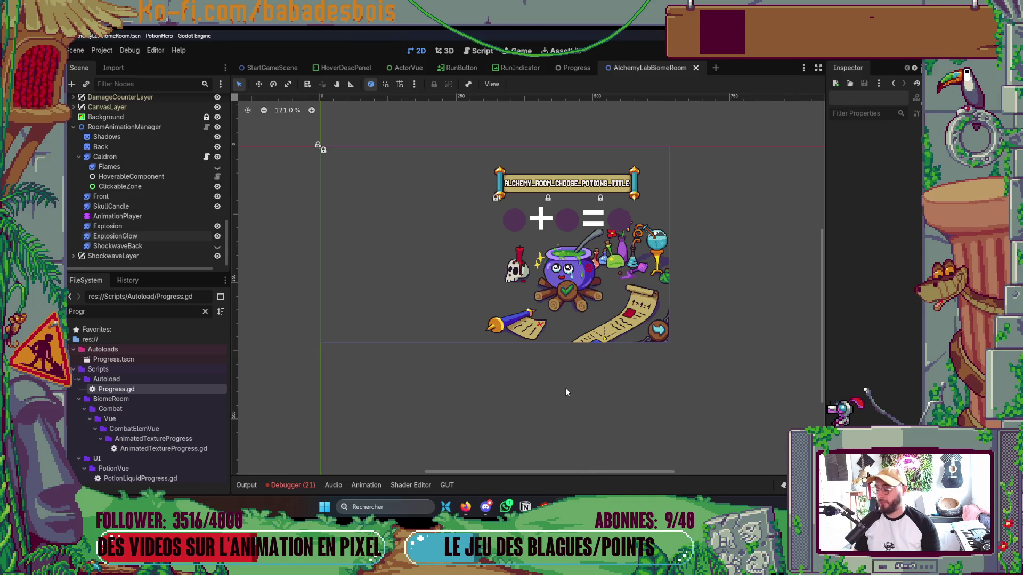
key(alt+Tab)
key(alt+Tab)
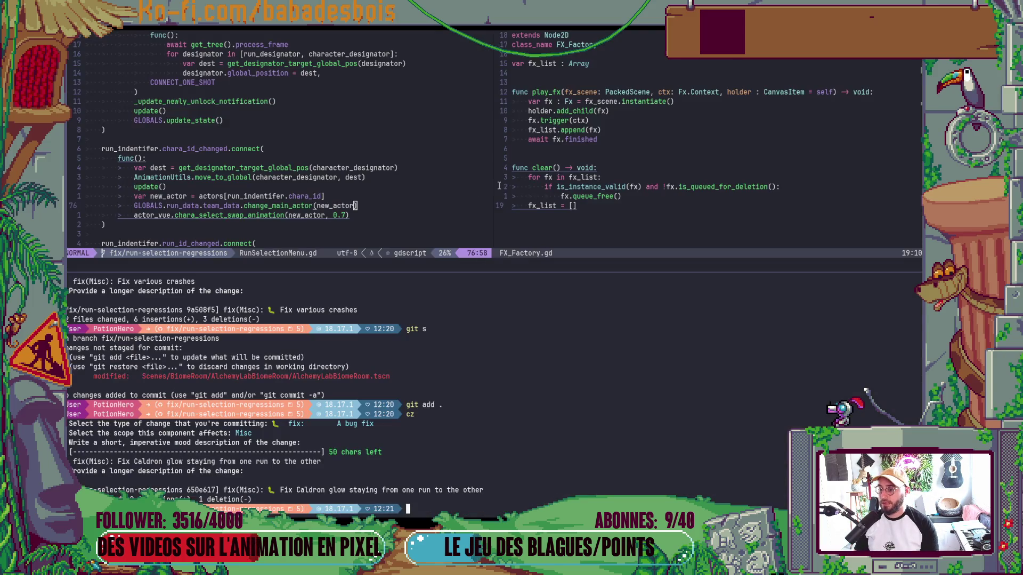
click(454, 190)
Close the terminal, open BiomeMap.gd in the right split and scroll through generate_map.
key(ctrl+backslash)
click(387, 178)
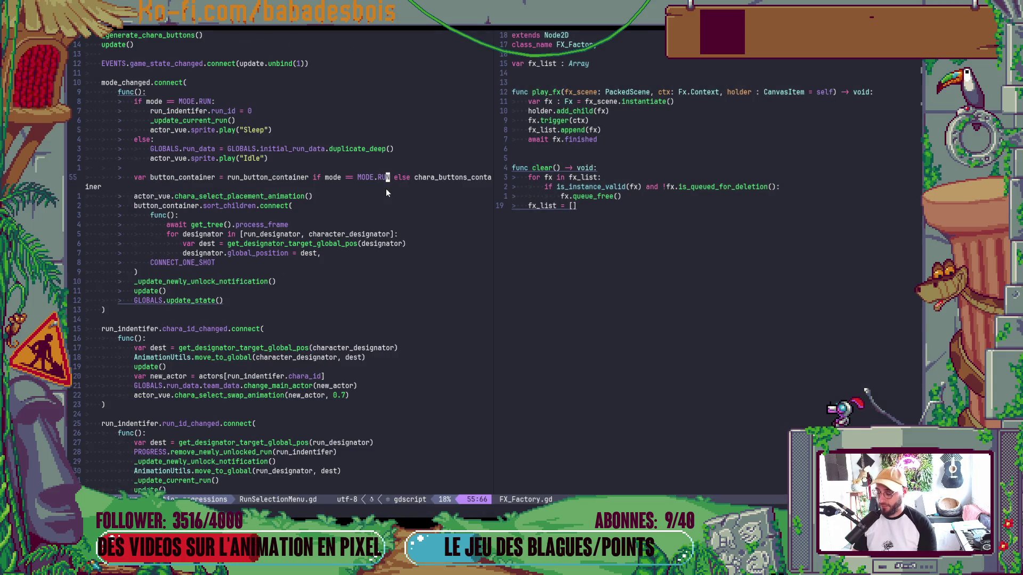
key(space)
key(f)
key(f)
text(Bio)
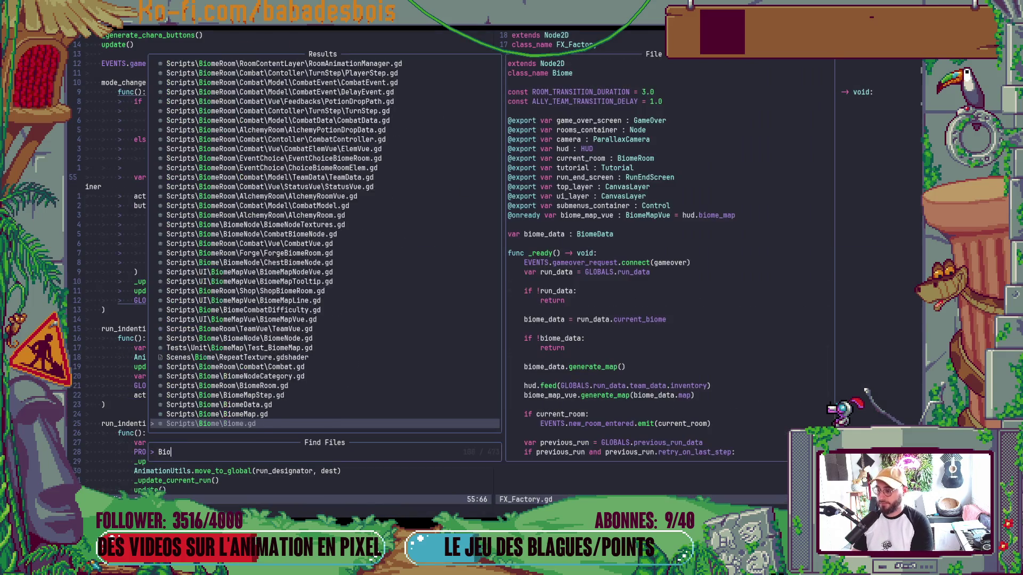
text(meMap)
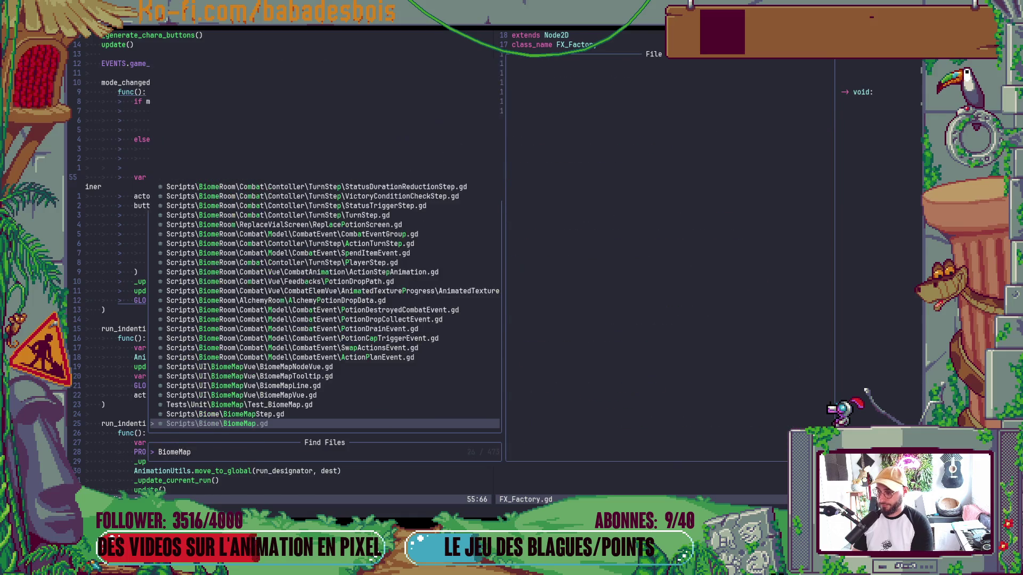
key(Return)
click(514, 253)
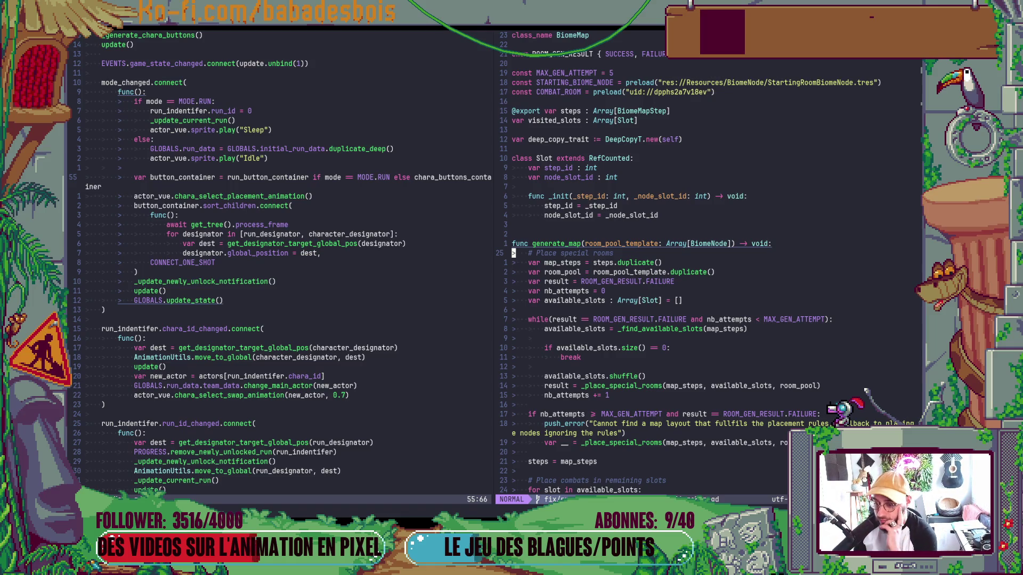
key(ctrl+d)
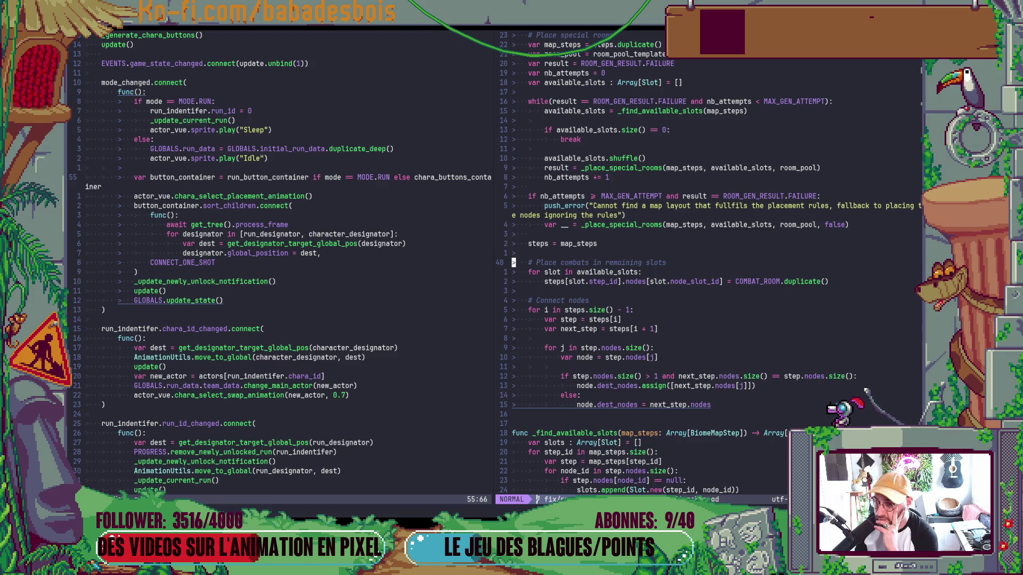
key(ctrl+w)
key(h)
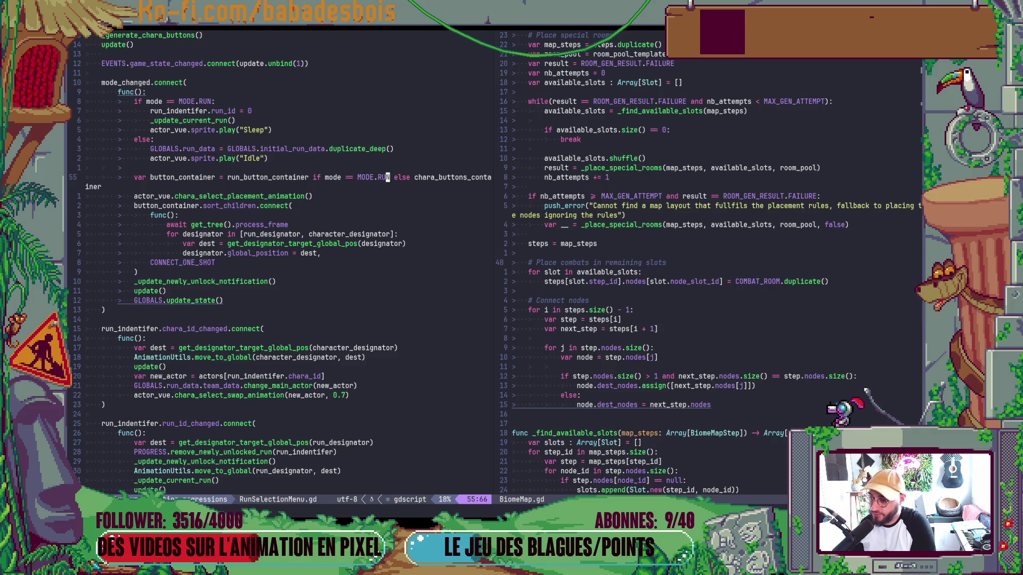
key(ctrl+w)
key(l)
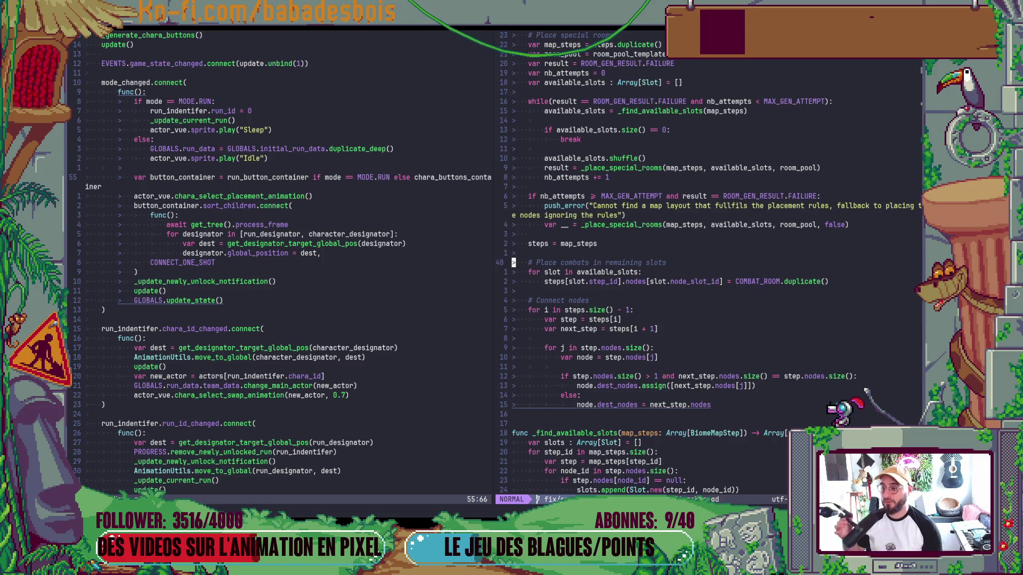
scroll(769, 303, down, 10)
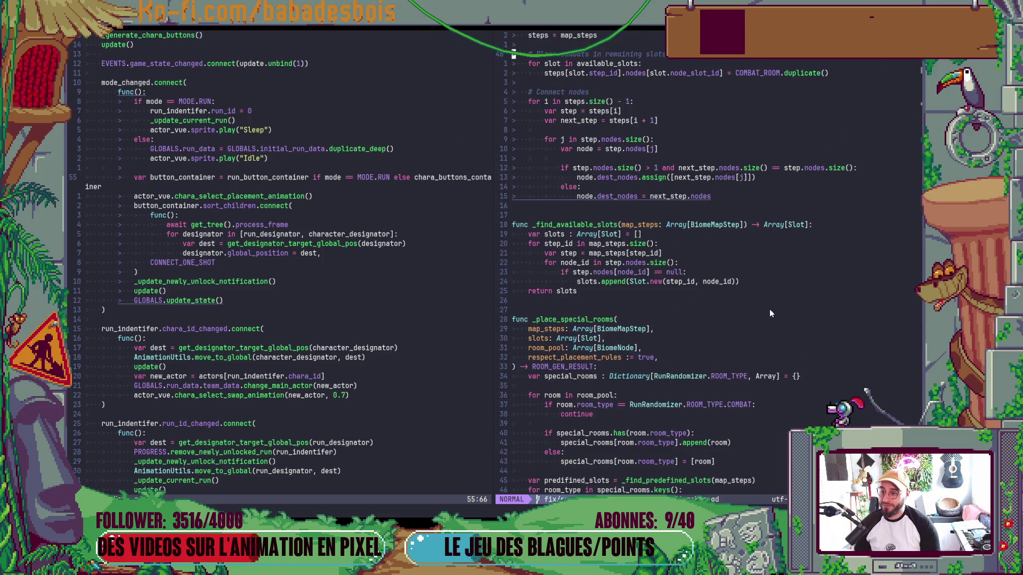
scroll(759, 299, down, 3)
scroll(764, 252, down, 6)
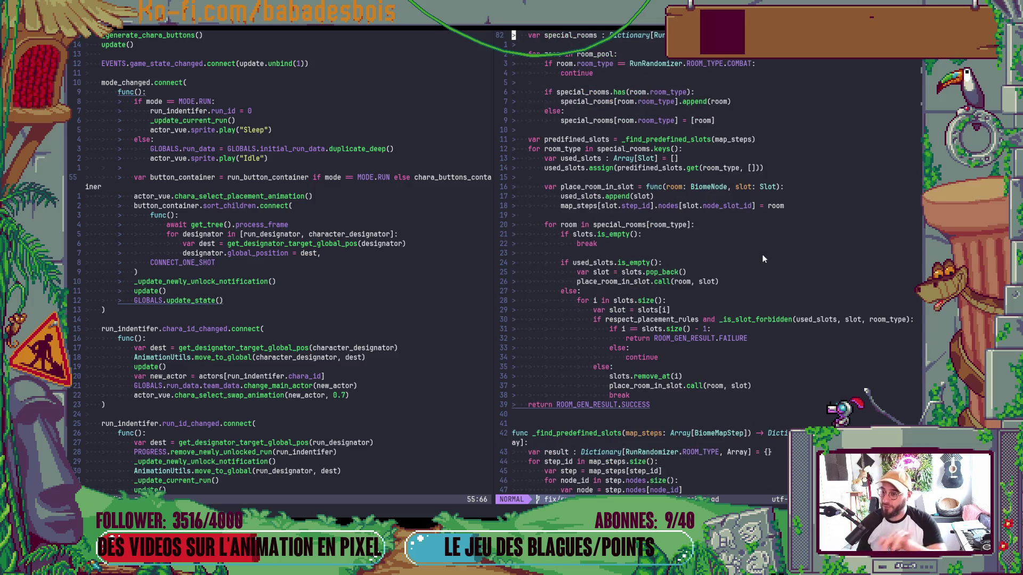
scroll(761, 259, down, 8)
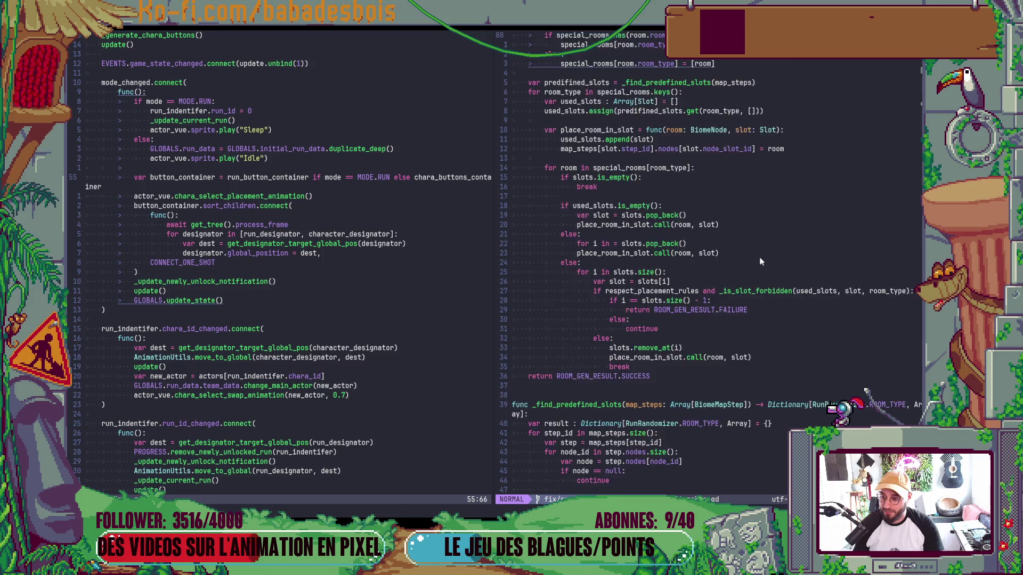
scroll(759, 263, down, 14)
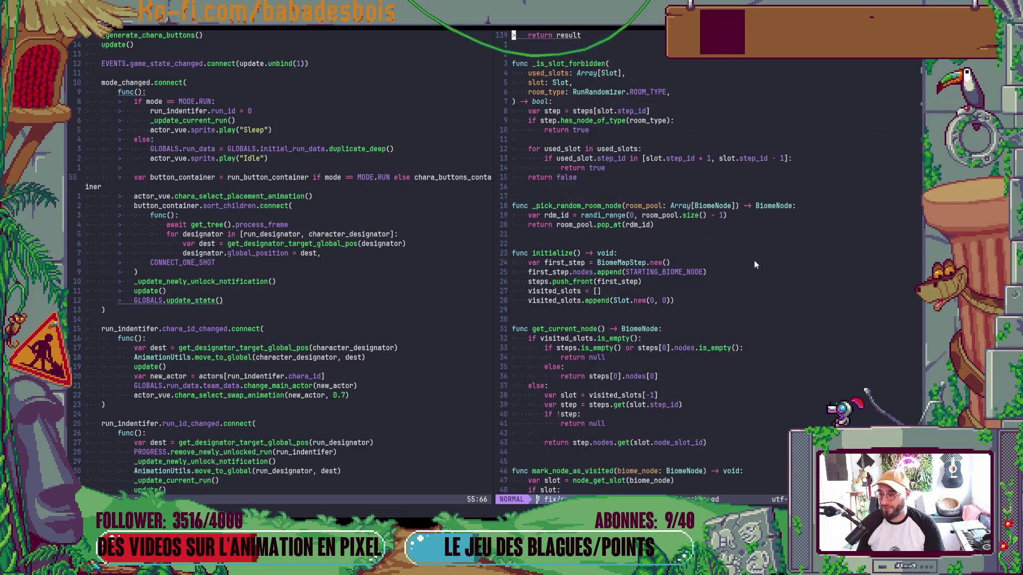
scroll(751, 265, down, 5)
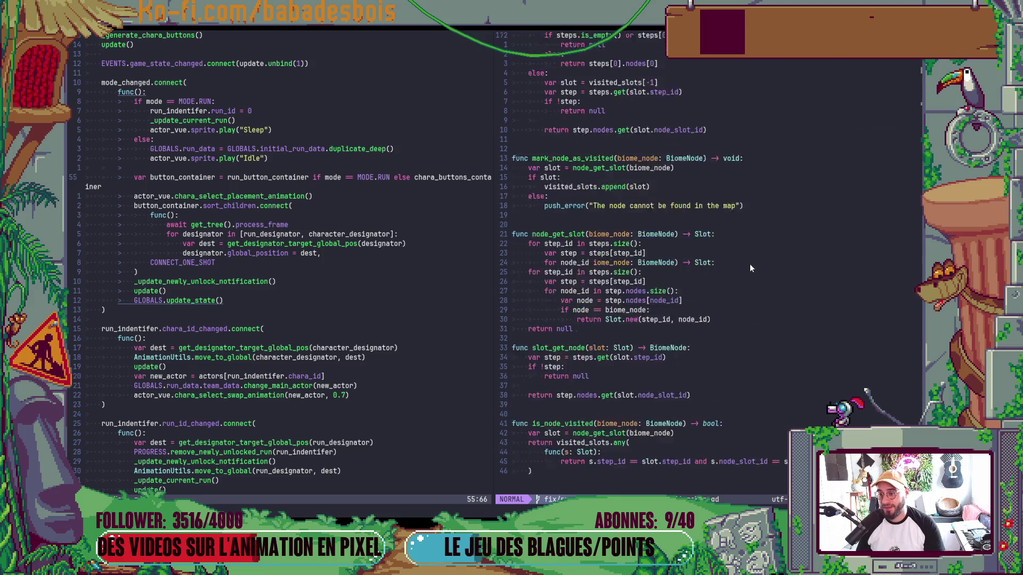
scroll(749, 262, up, 20)
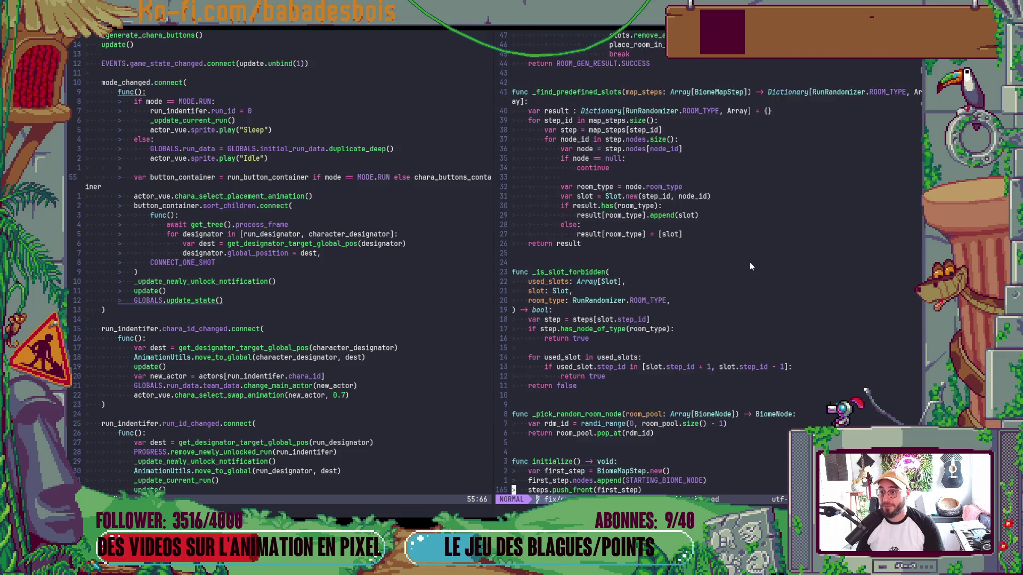
scroll(749, 264, up, 12)
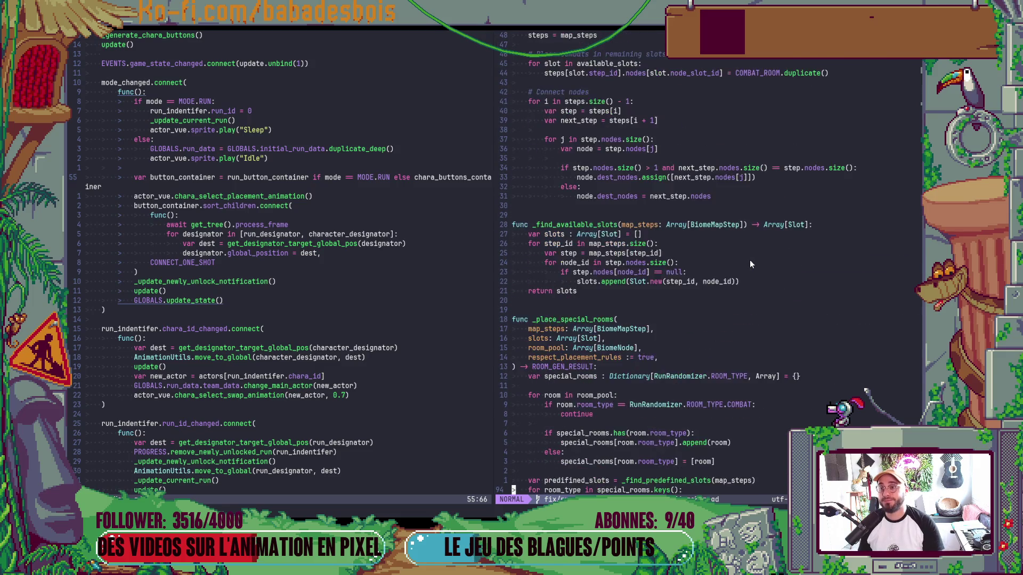
scroll(725, 352, up, 11)
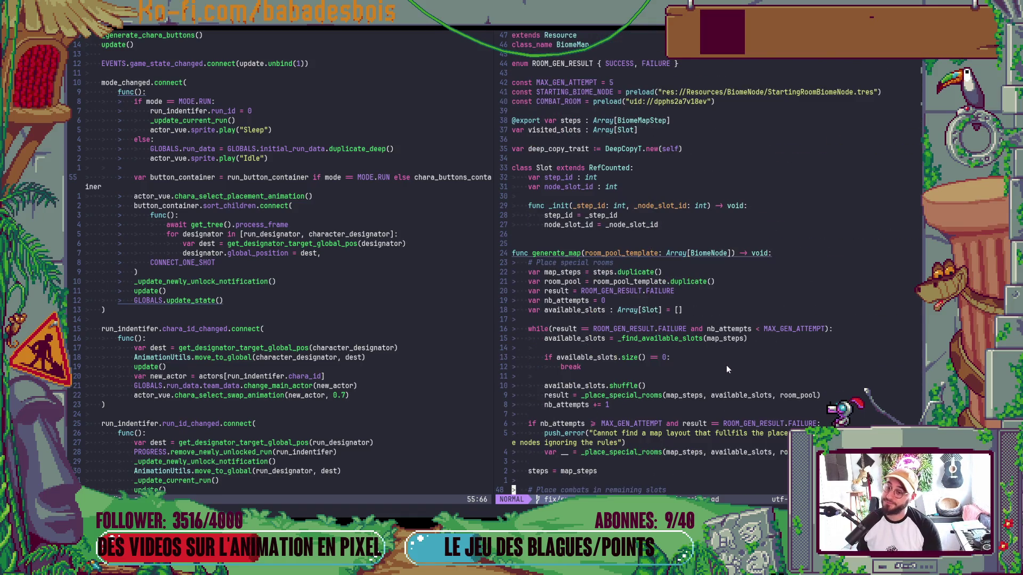
scroll(727, 366, down, 3)
scroll(714, 338, down, 3)
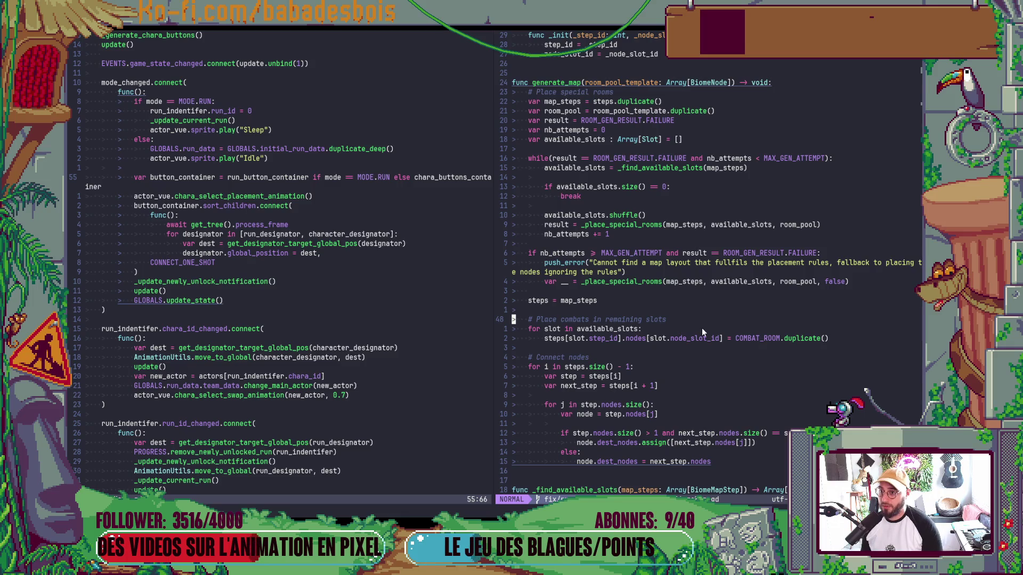
scroll(701, 327, up, 6)
click(385, 310)
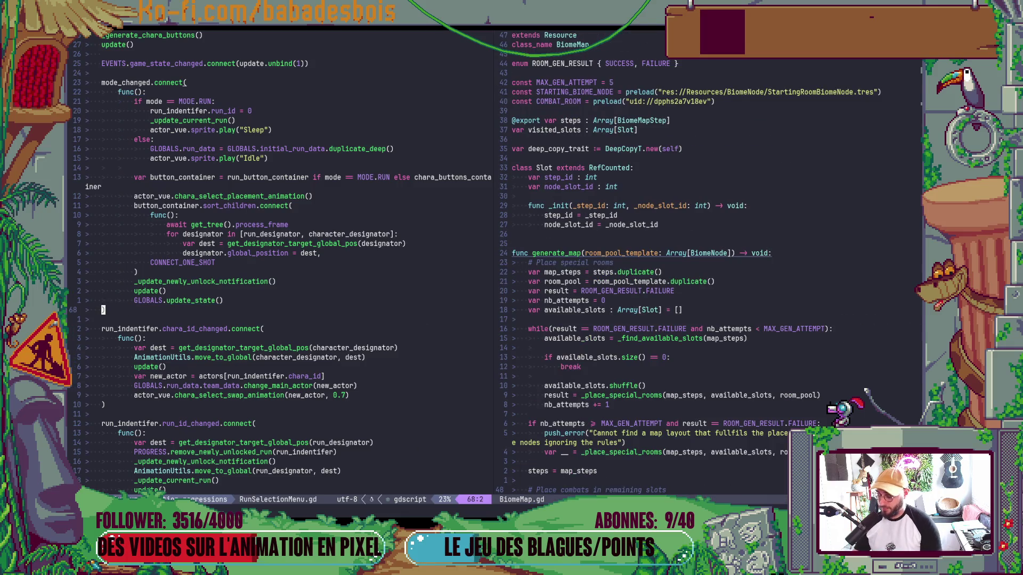
key(space)
key(f)
key(f)
text(BiomeMap)
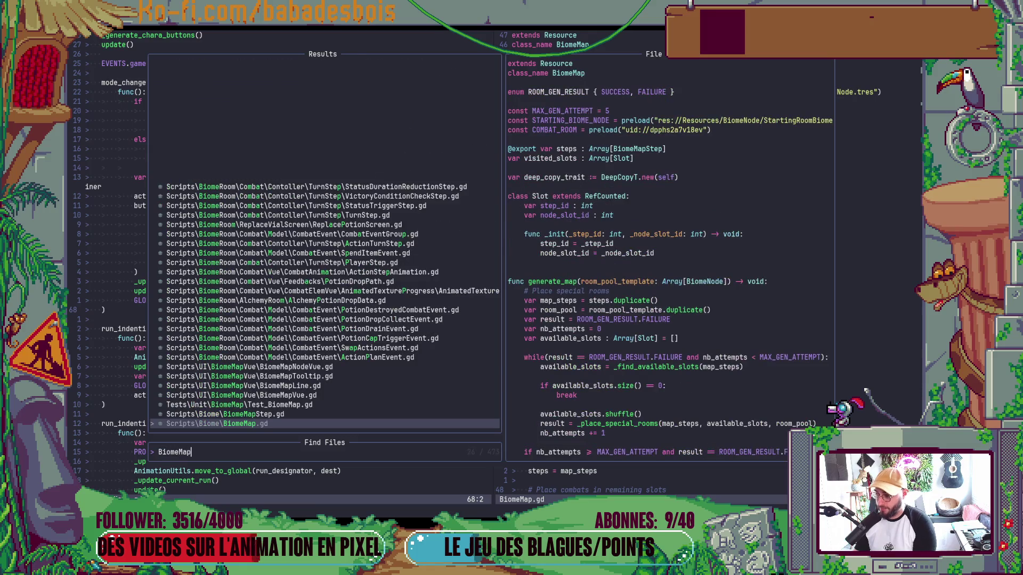
text(Vue)
Open BiomeMapVue.gd and go through its open() function down to the process_frame await.
key(Return)
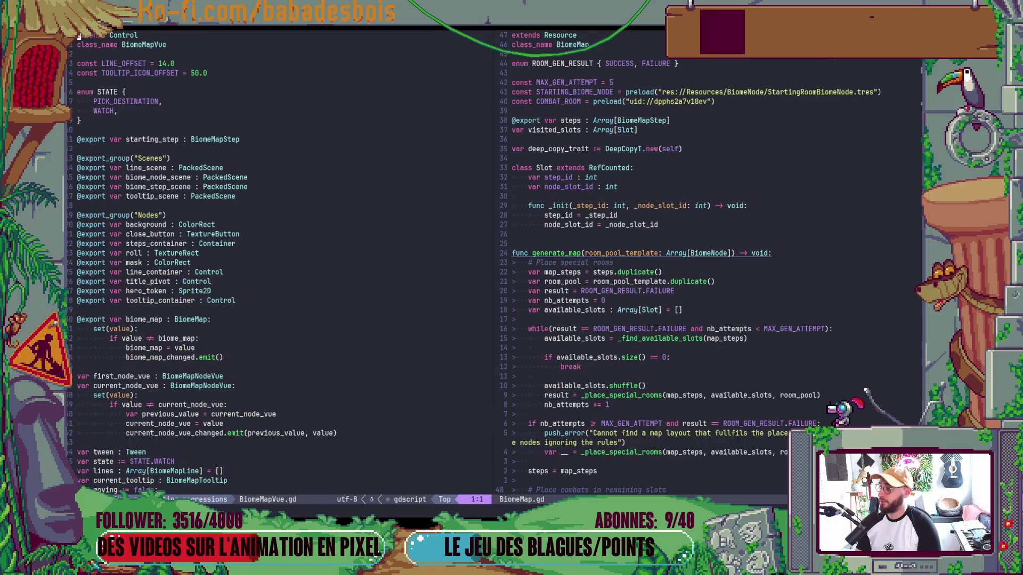
scroll(370, 275, down, 15)
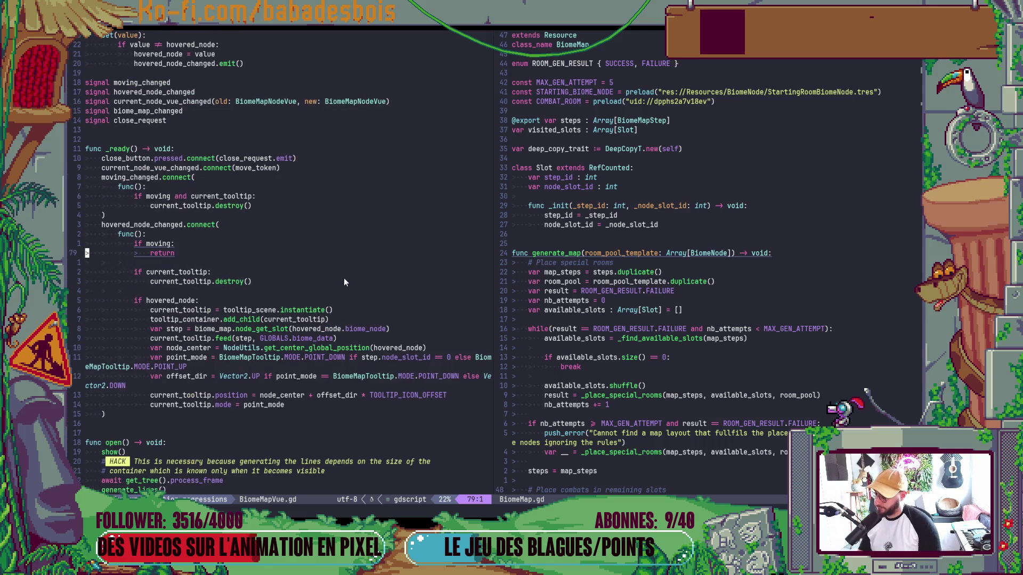
scroll(338, 275, down, 4)
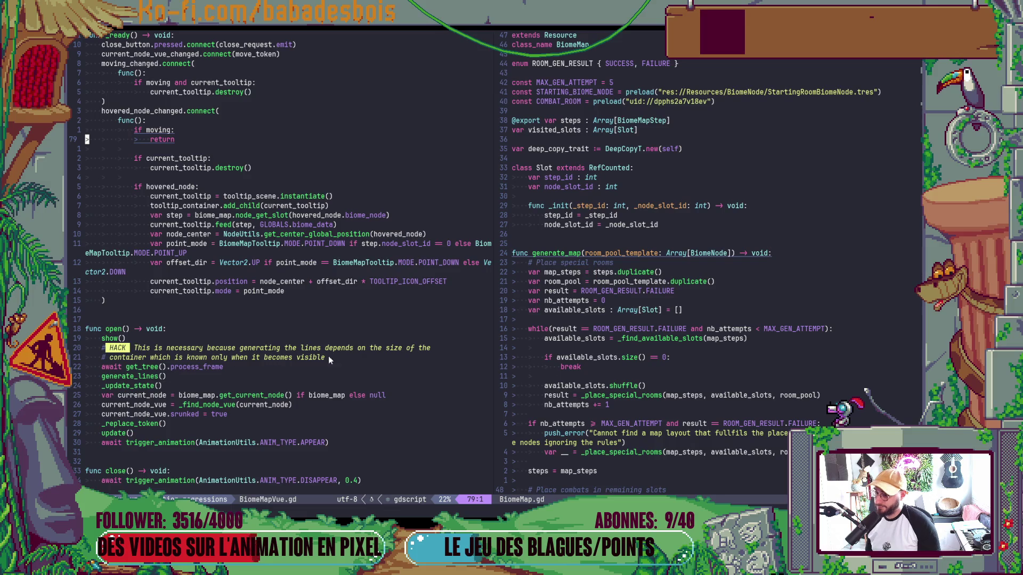
click(224, 359)
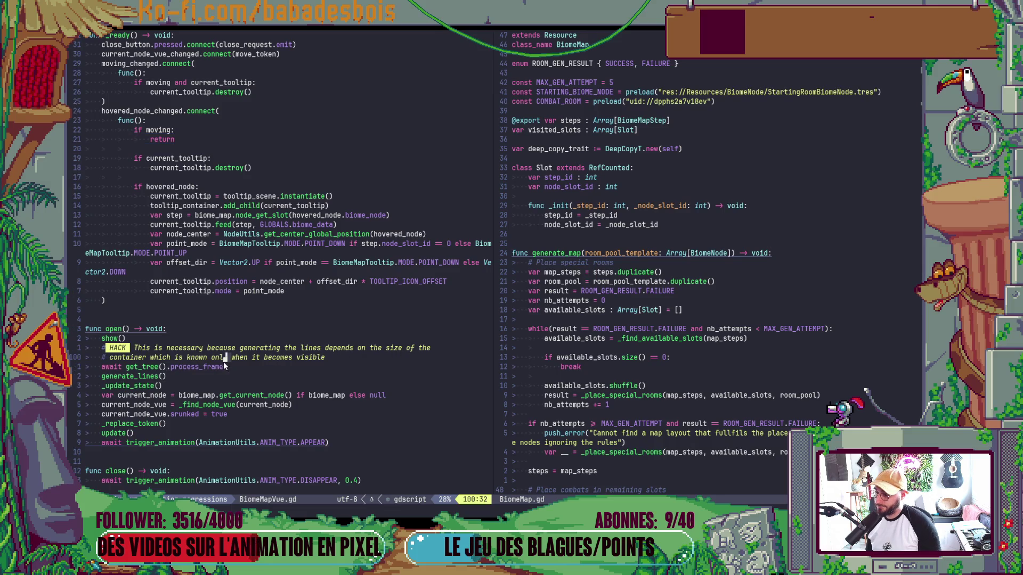
click(313, 395)
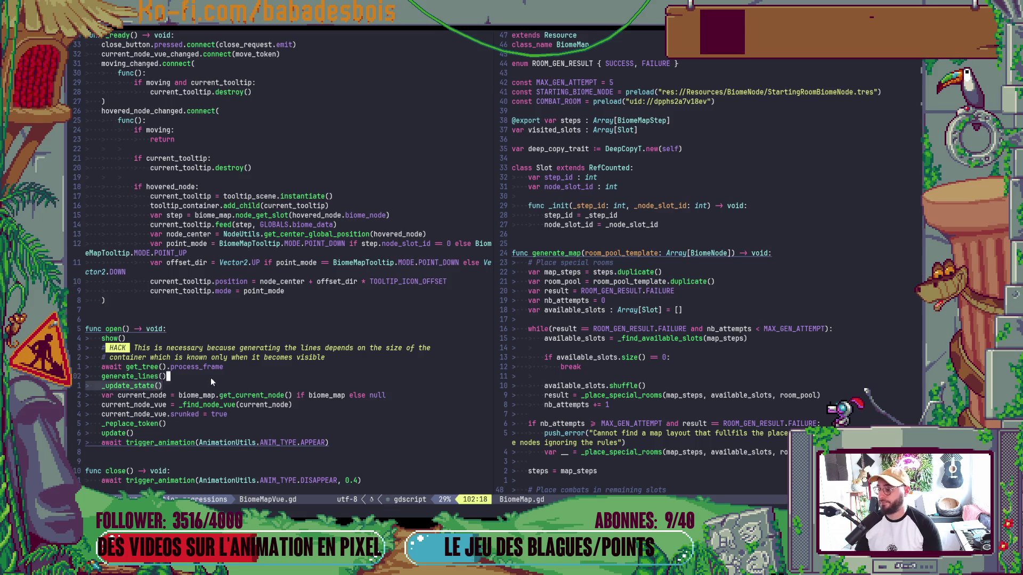
scroll(210, 378, down, 3)
click(265, 272)
key(j)
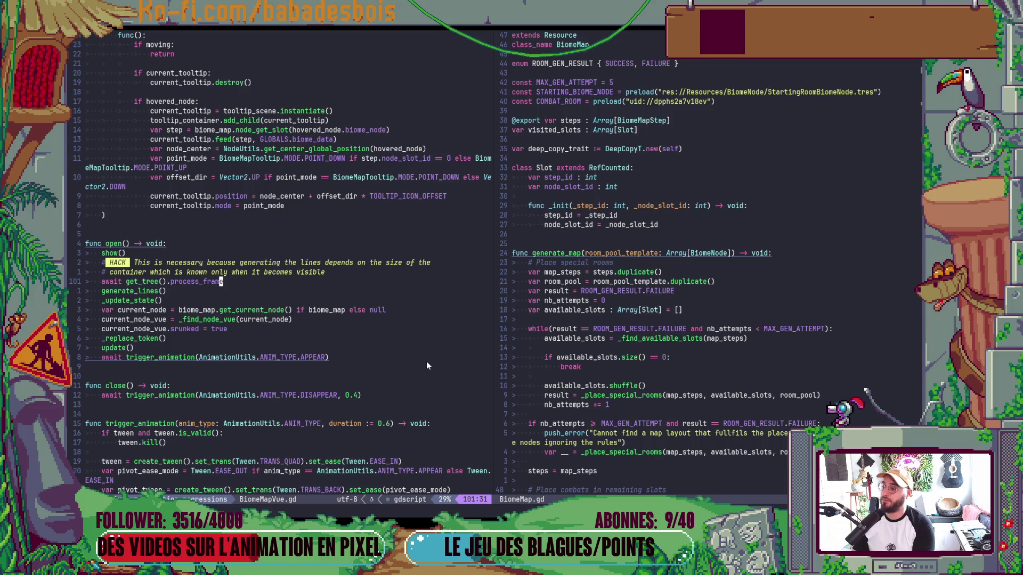
key(alt+Tab)
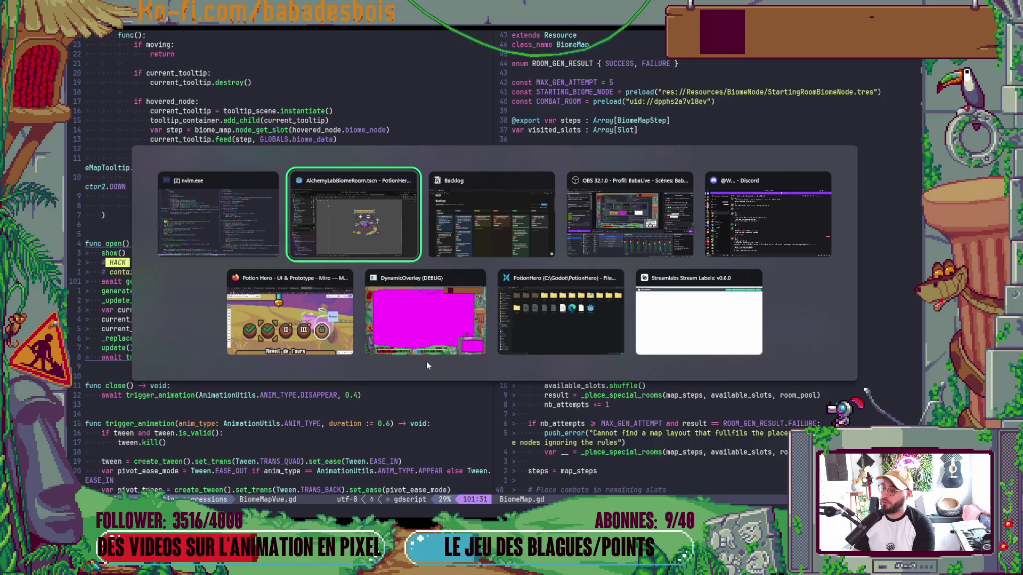
Open BiomeMapVue.tscn in Godot and inspect its BodyContainer and Steps nodes.
key(ctrl+shift+o)
text(BiomeMap)
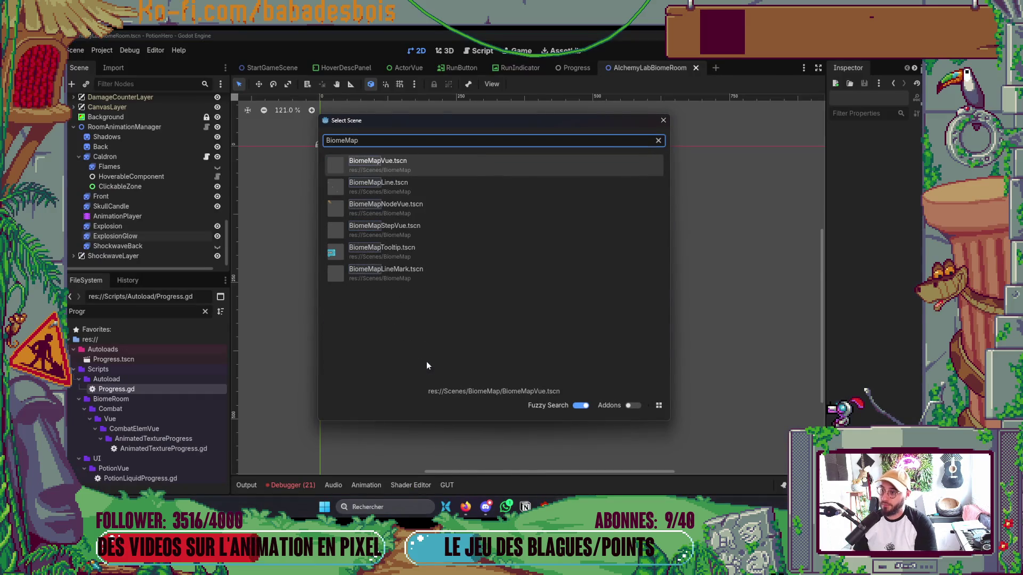
key(Return)
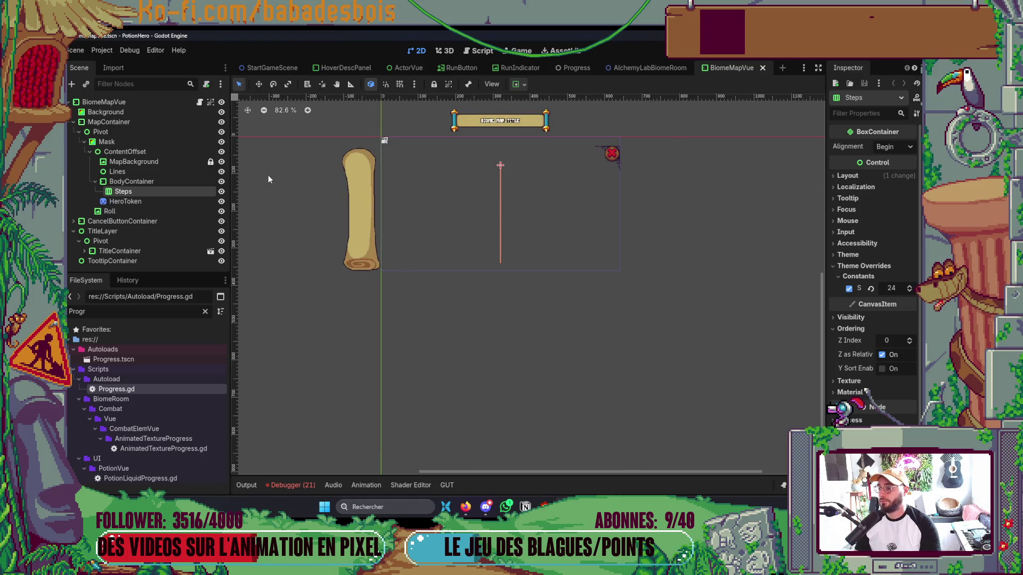
click(168, 182)
click(164, 193)
key(alt+Tab)
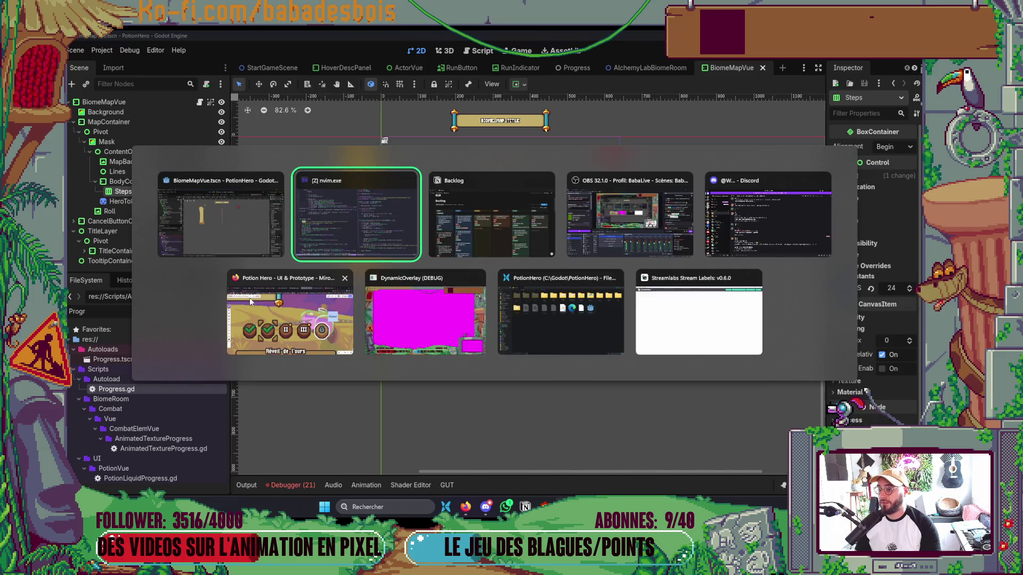
click(137, 292)
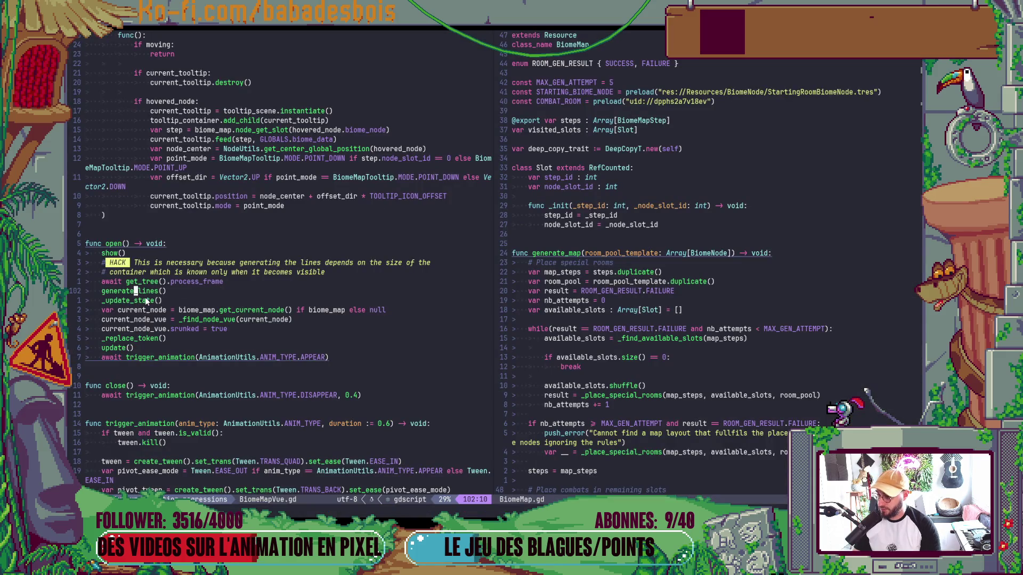
Check the generate_lines definition, then return to the process_frame await in open().
key(g)
key(d)
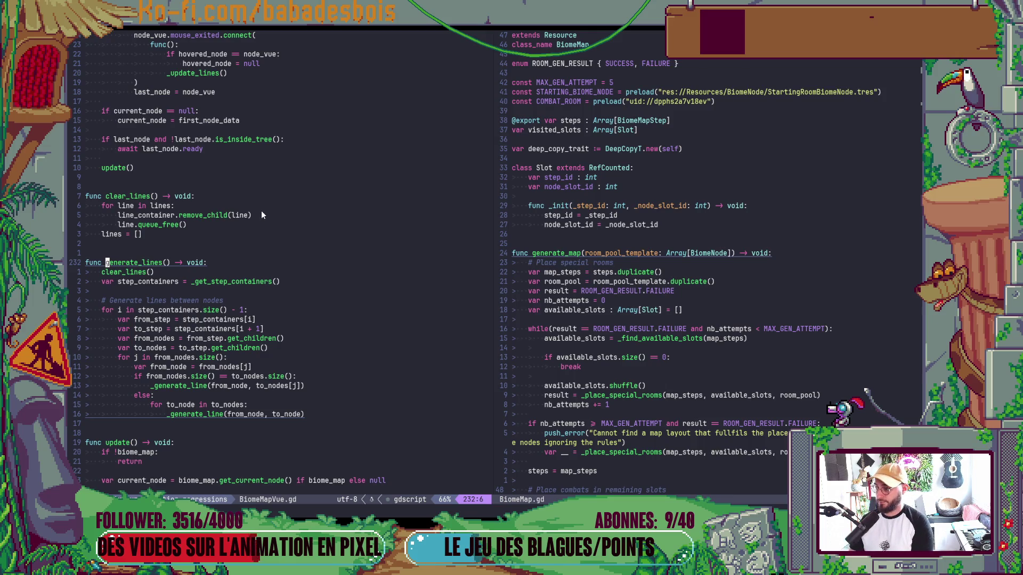
key(ctrl+o)
key(k)
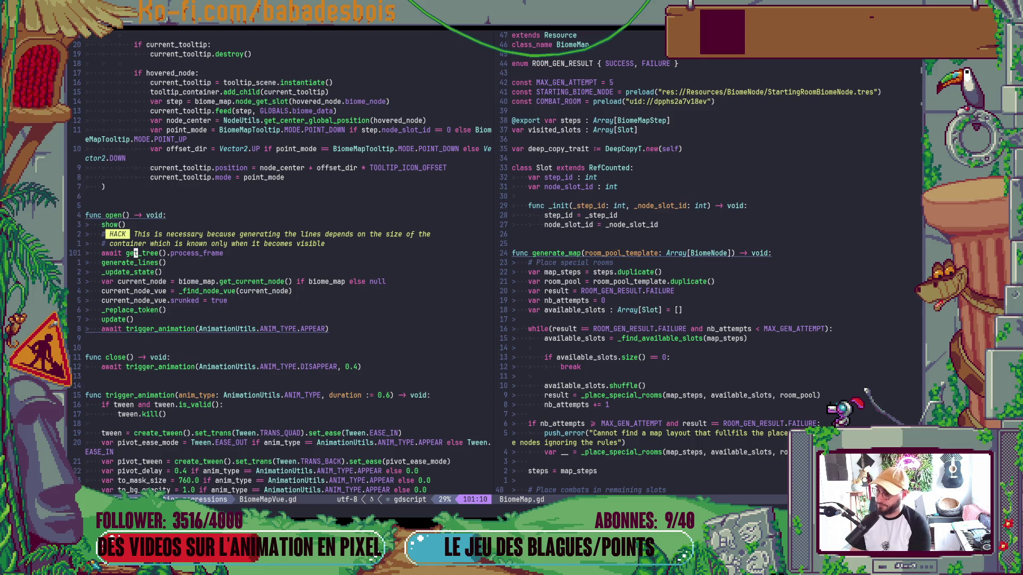
key(b)
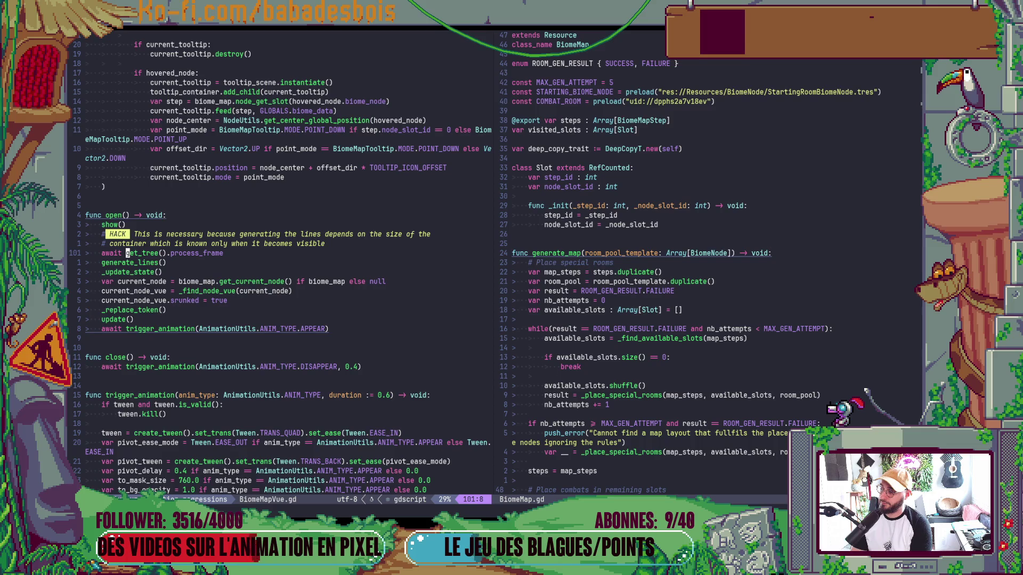
Add 'await steps_container.sort_children' above that line, save, and run the game with F5.
key(shift+o)
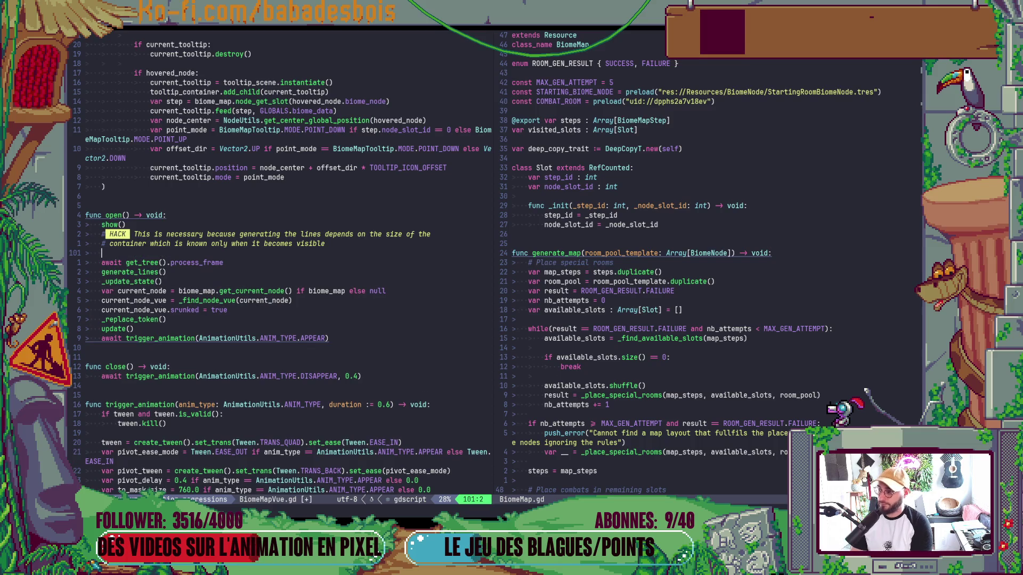
text(await )
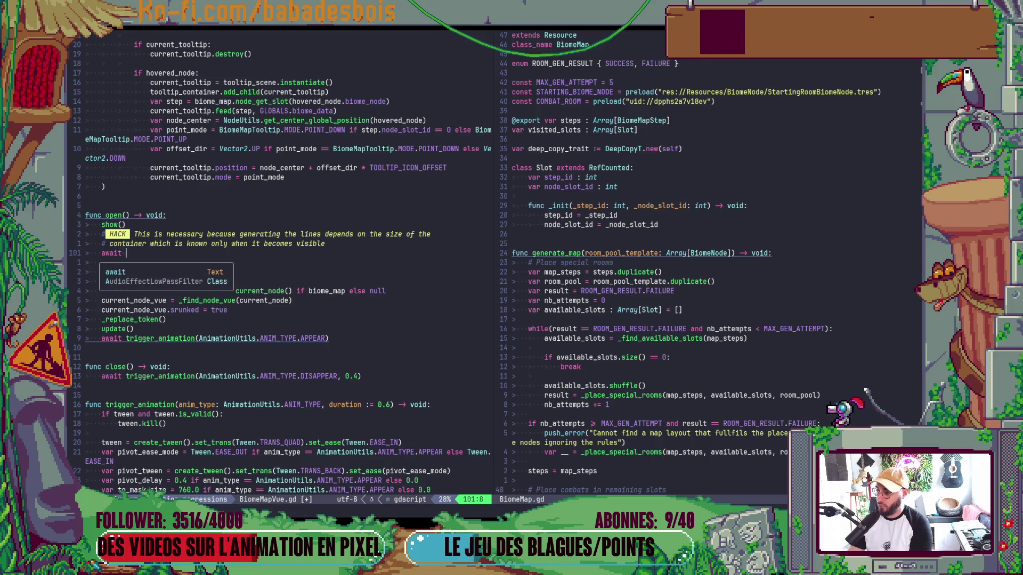
text(steps_container.)
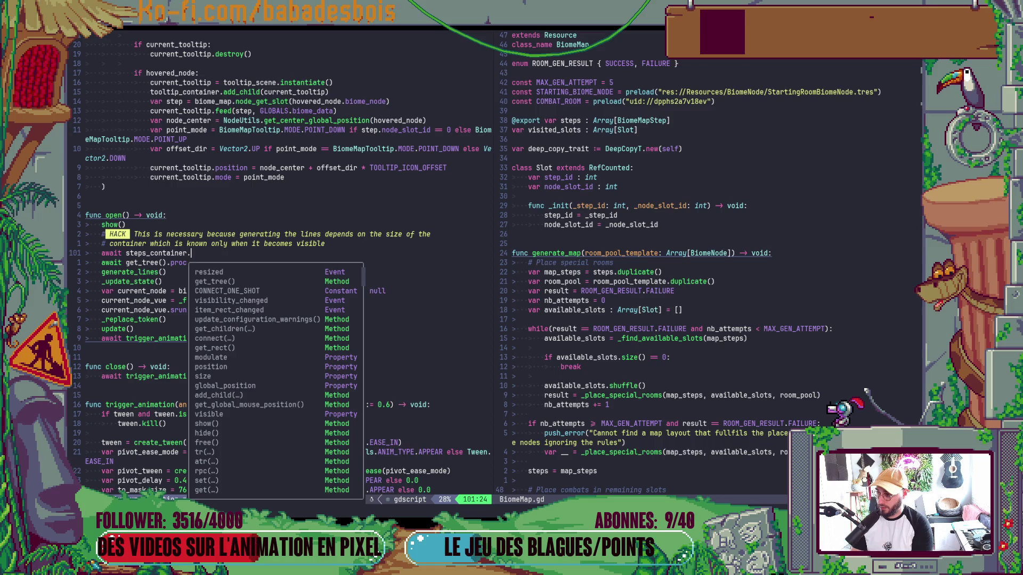
text(sort_children)
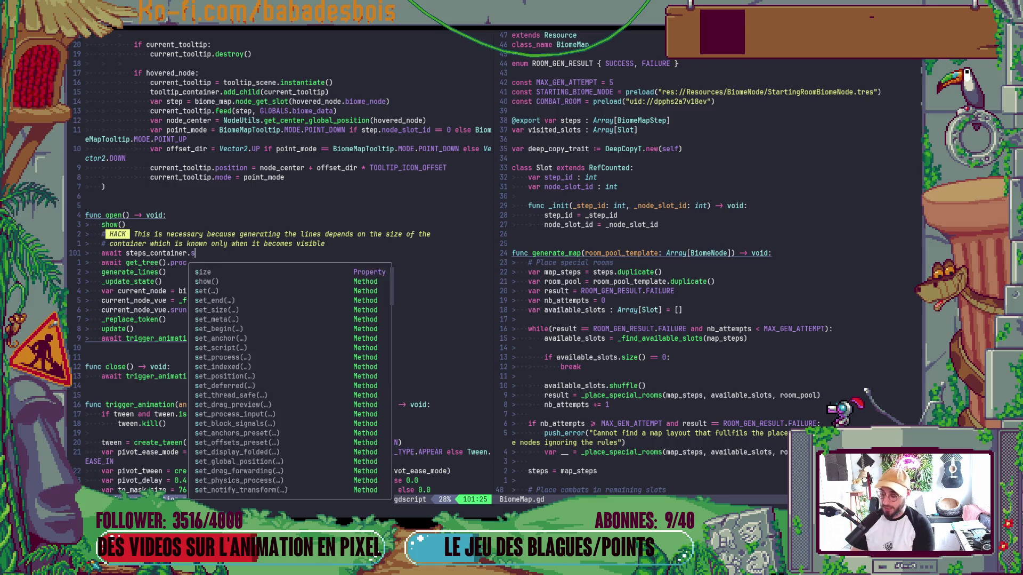
key(Escape)
key(ctrl+s)
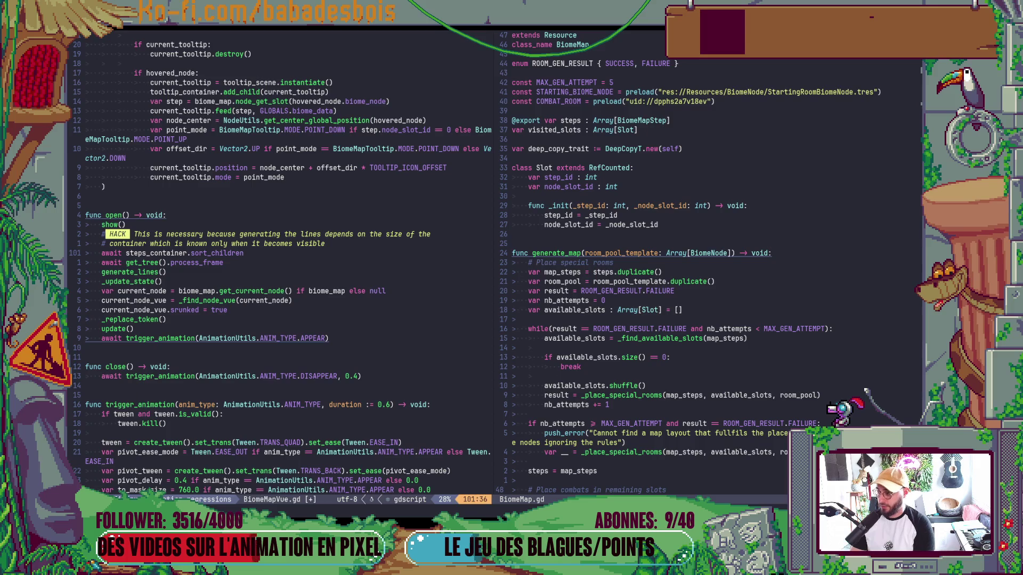
key(alt+Tab)
key(F5)
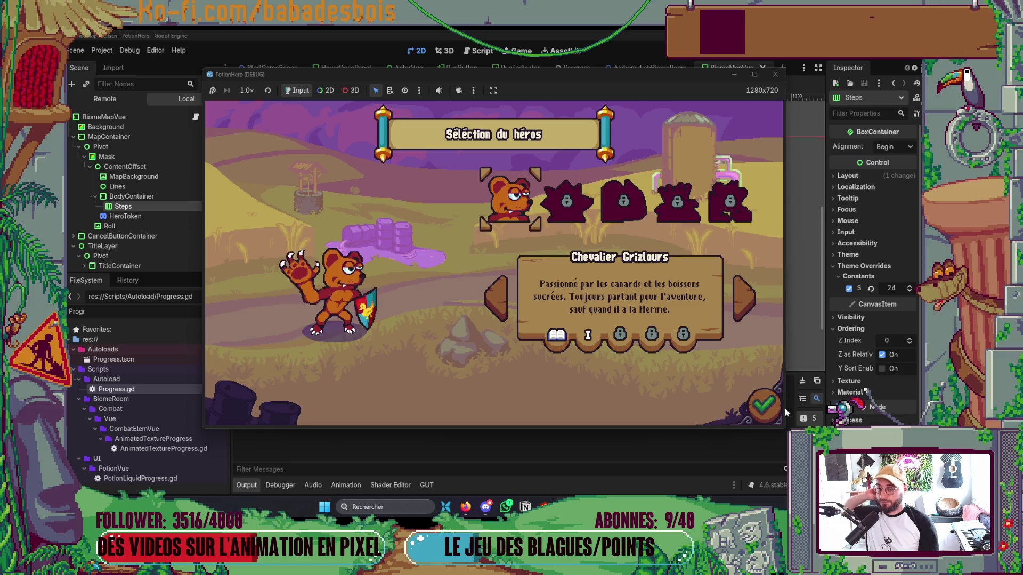
Confirm the hero, start the Réveil de l'ours adventure and dismiss the tutorial bubble.
click(764, 405)
click(744, 298)
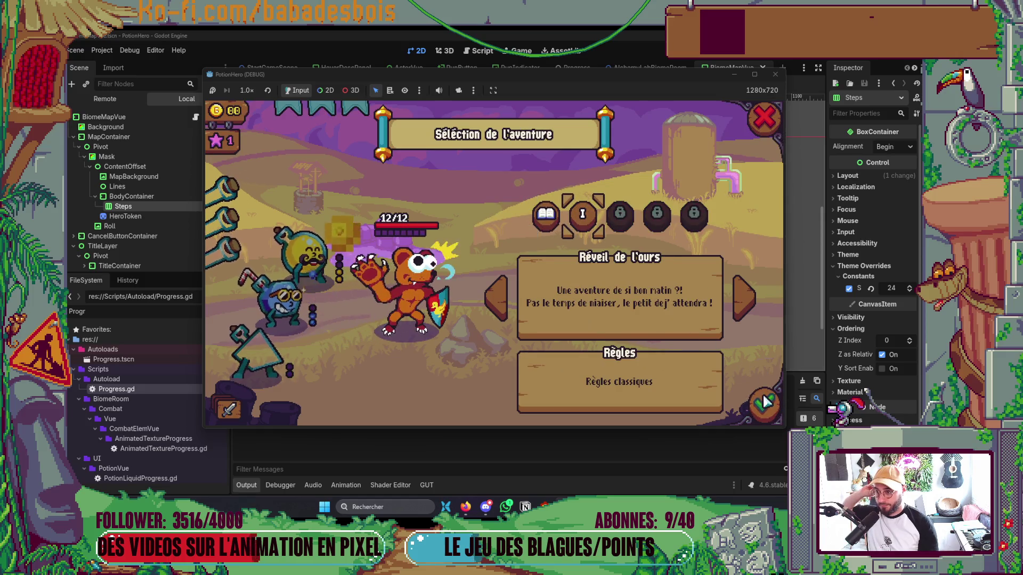
click(635, 323)
click(669, 314)
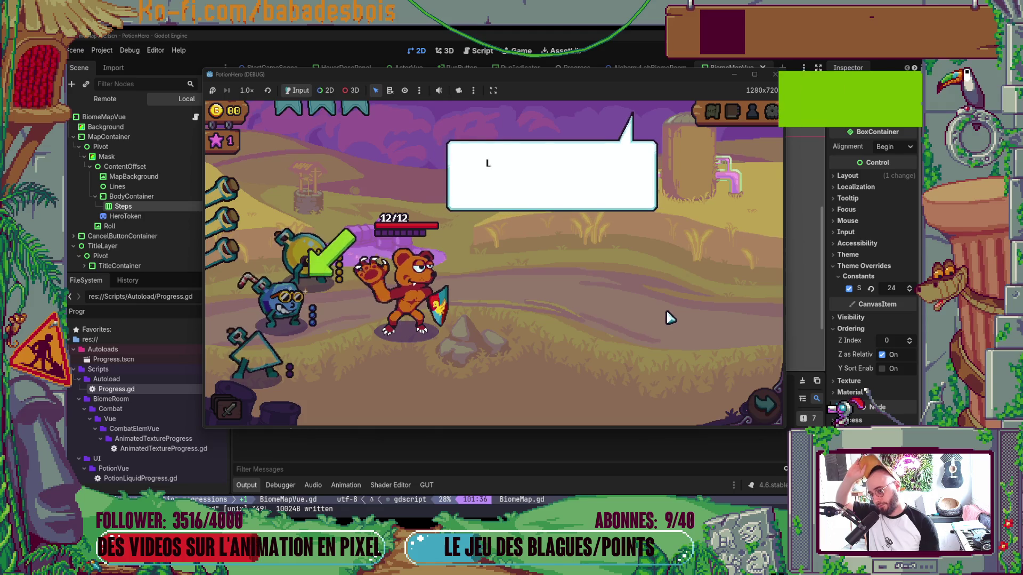
click(668, 315)
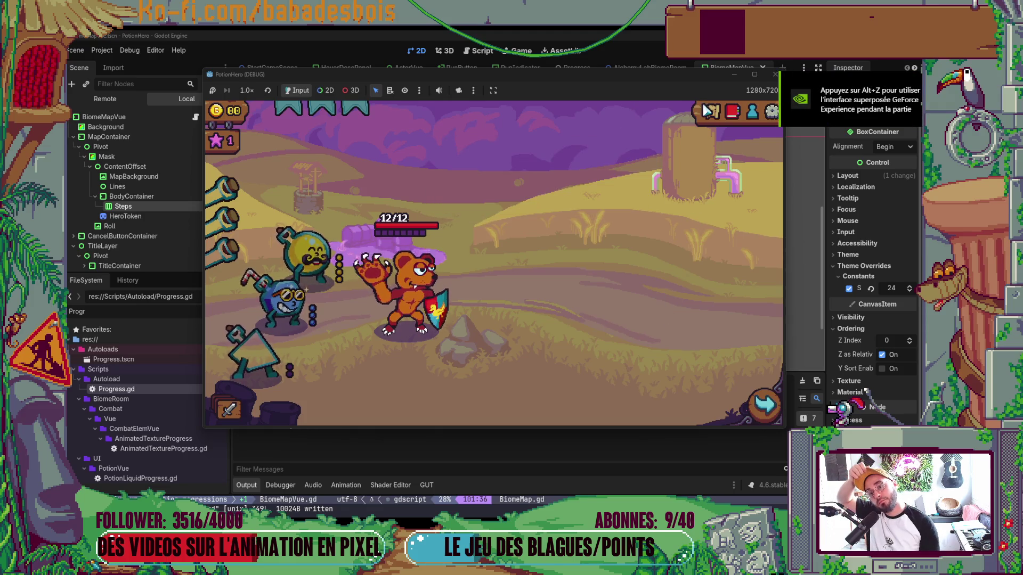
Open the dungeon map and the Ferme malfamée biome map to check it, then close it.
click(711, 115)
click(714, 116)
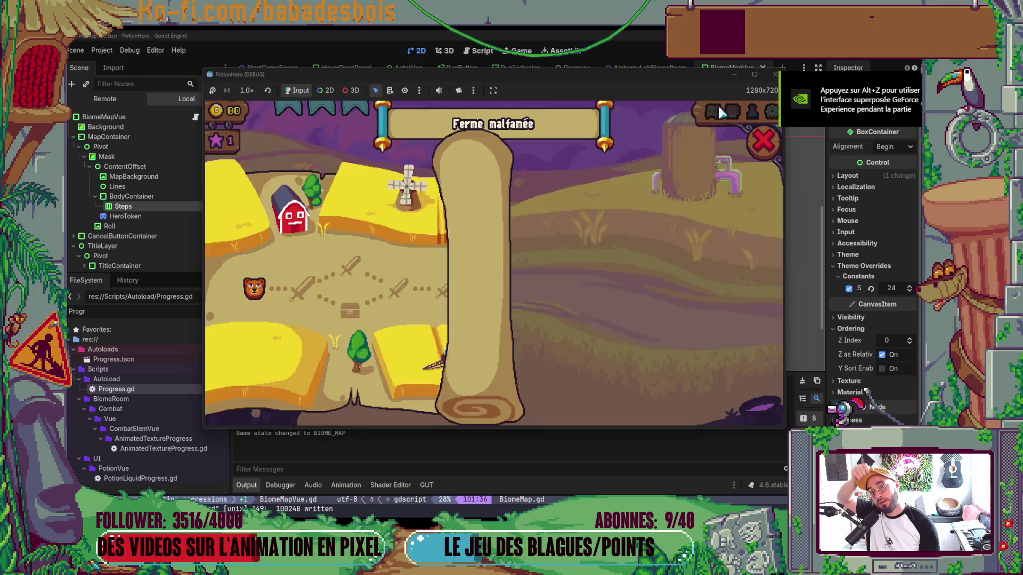
click(717, 118)
click(714, 126)
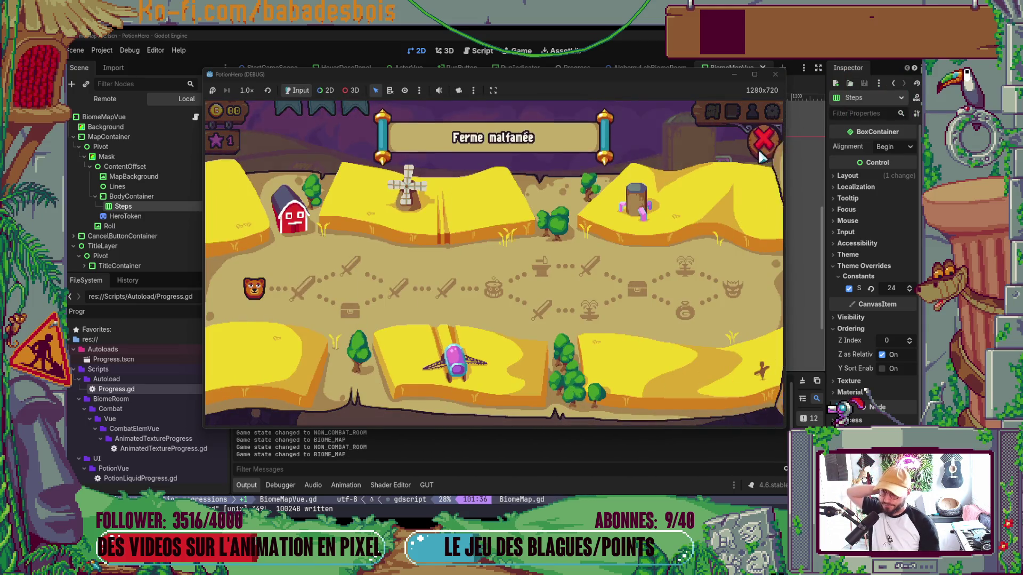
click(714, 232)
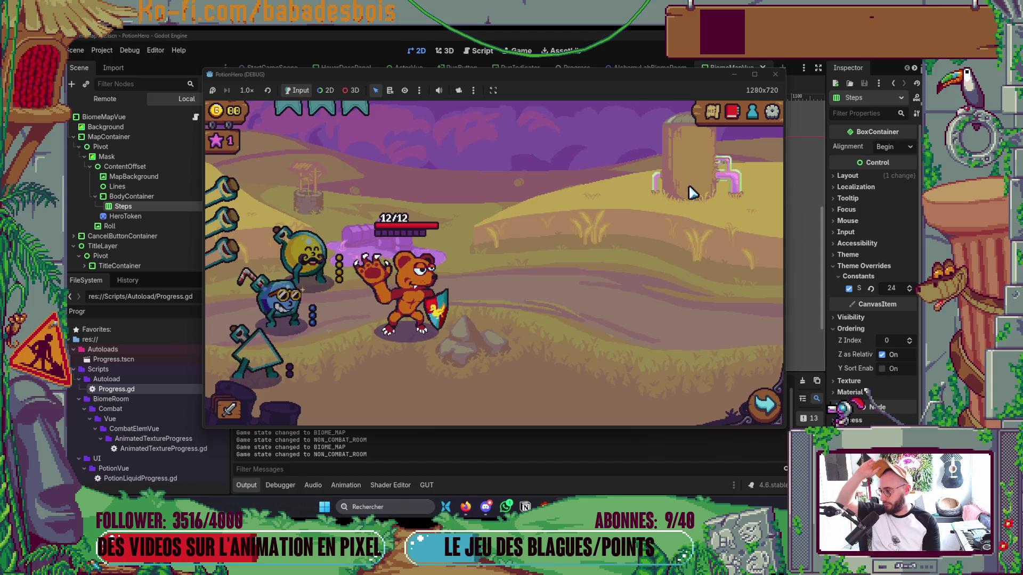
click(711, 113)
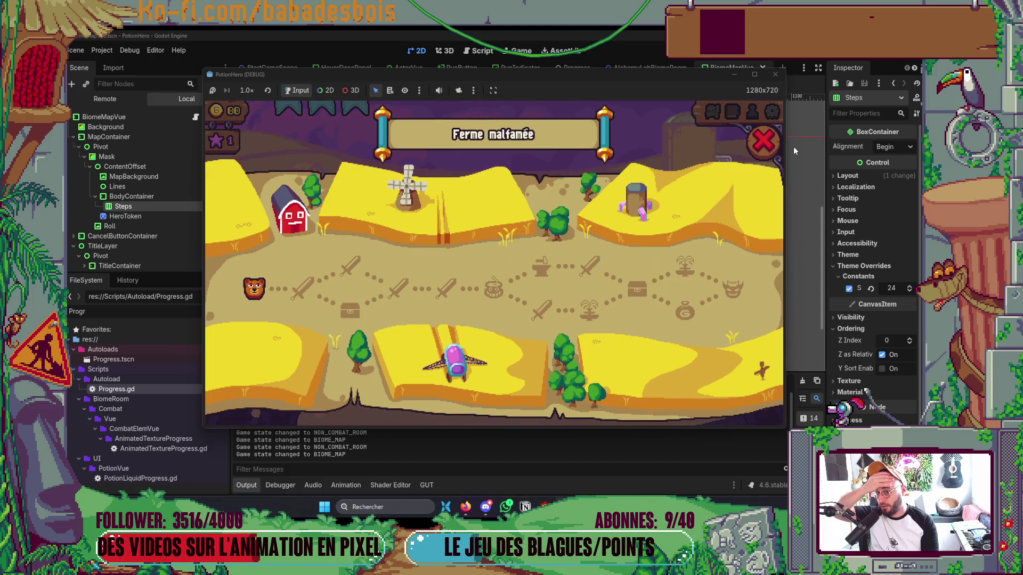
click(768, 131)
Stop the game and return to Neovim with a terminal open below BiomeMapVue.gd.
click(775, 74)
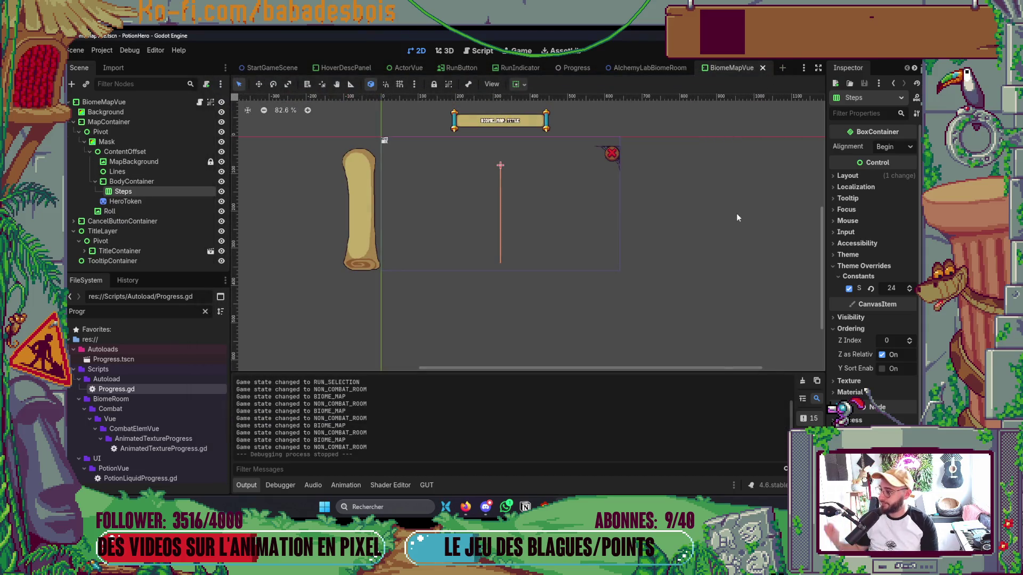
key(alt+Tab)
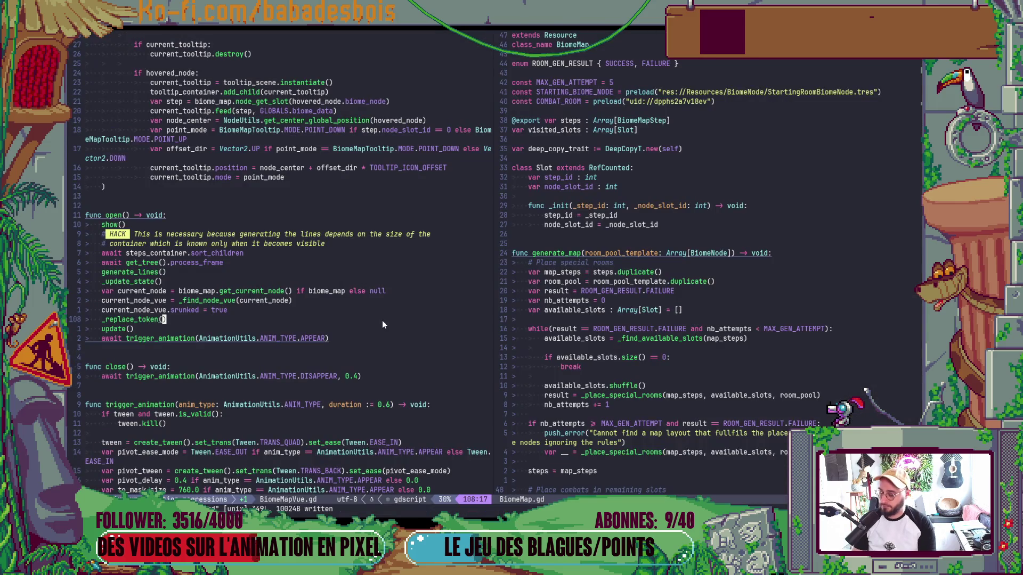
key(alt+Tab)
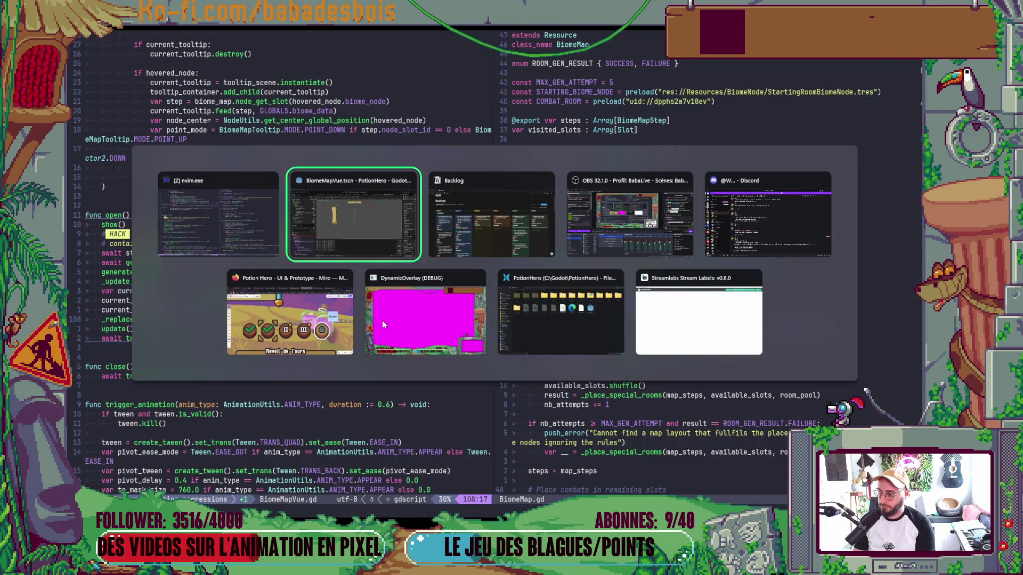
key(alt+Tab)
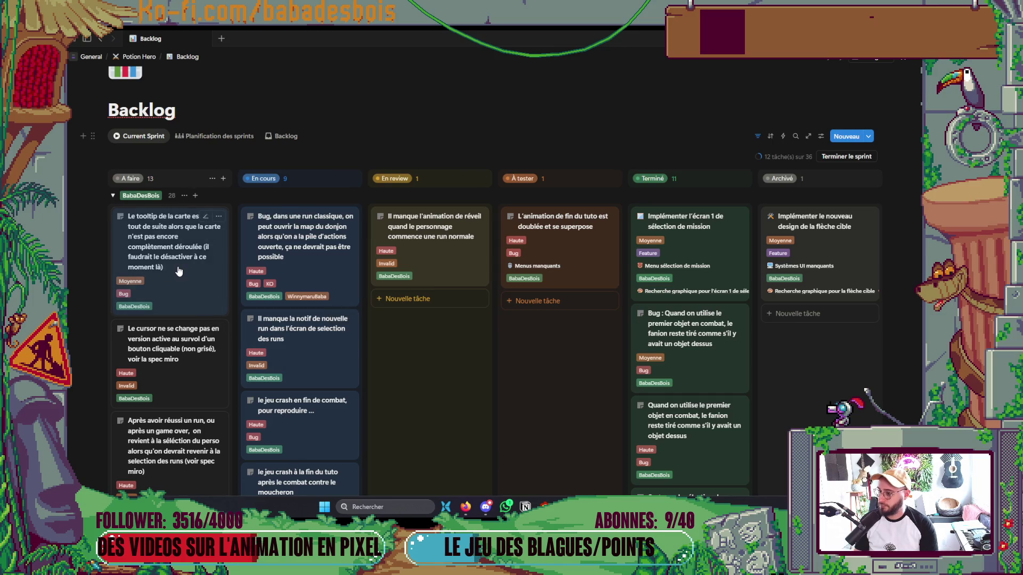
key(alt+Tab)
key(ctrl+grave)
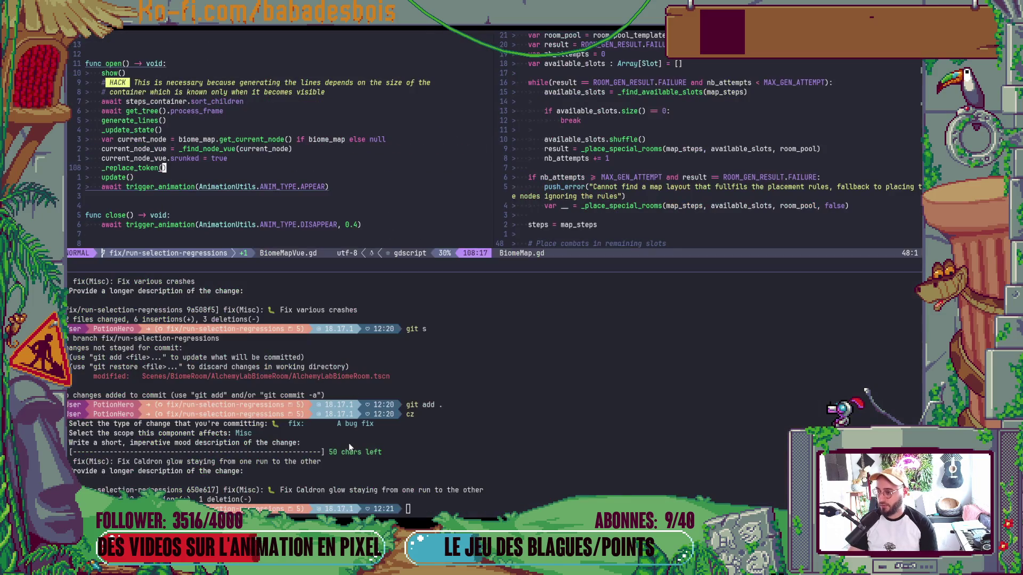
Check the repository status with git s and stage all changes with git add.
text(git)
key(Return)
text(git s)
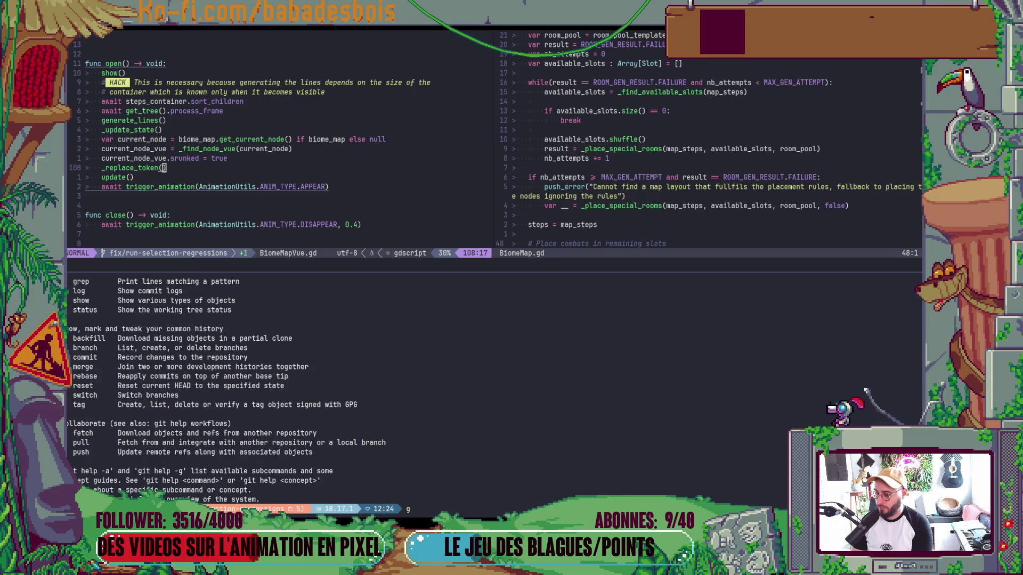
key(Return)
text(git add .)
key(Return)
Commit via cz as 'fix(UI): Fix biome map vue line gen bug', then return to Godot.
text(cz)
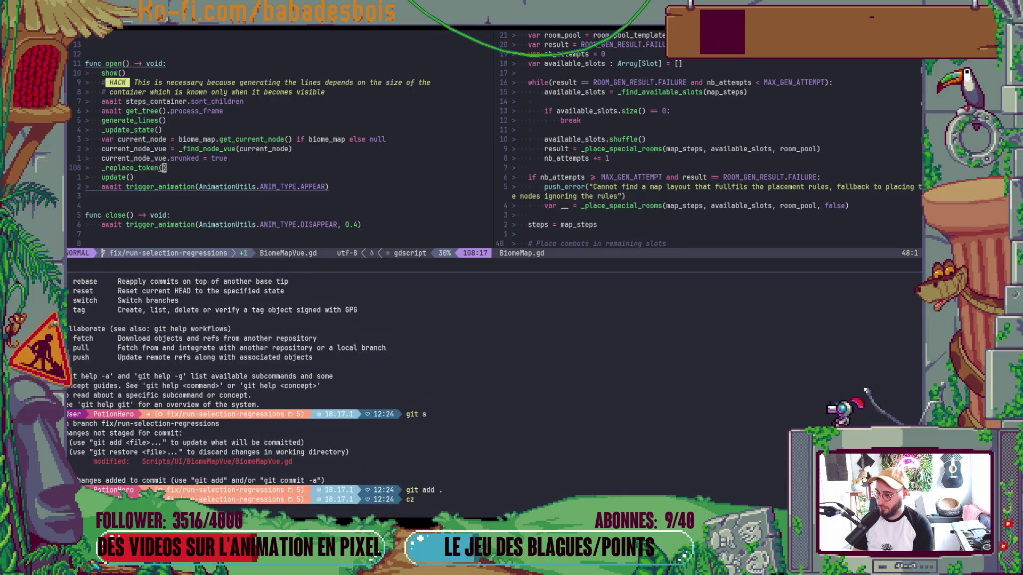
key(Return)
key(Down)
key(Return)
key(Down)
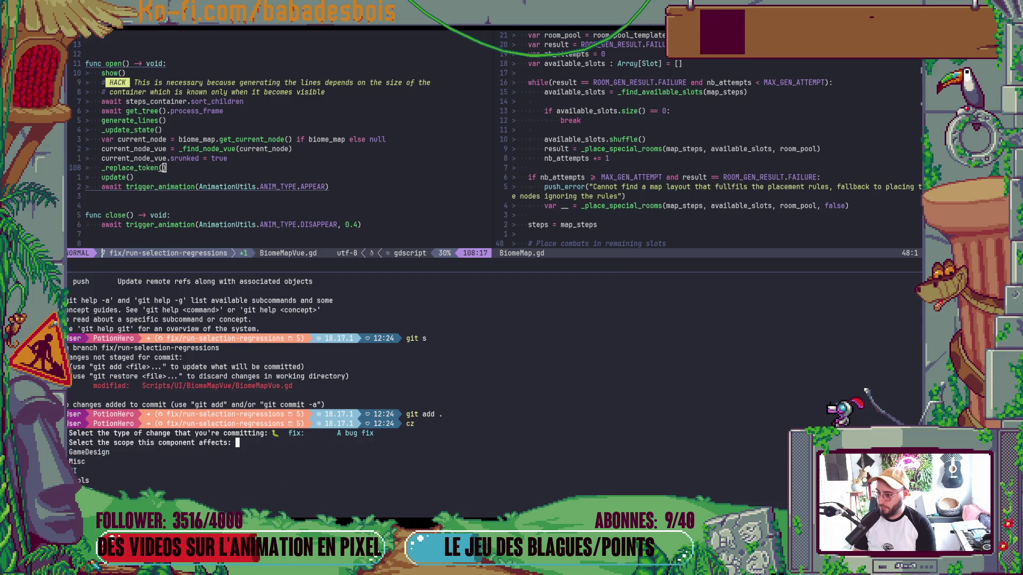
key(Down)
key(Return)
text(Fix )
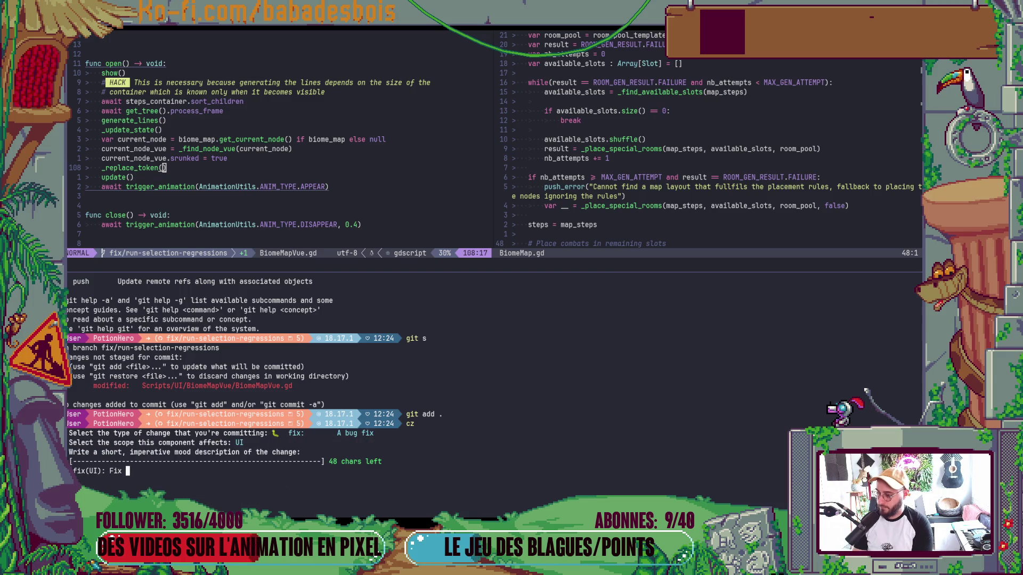
text(biome map b)
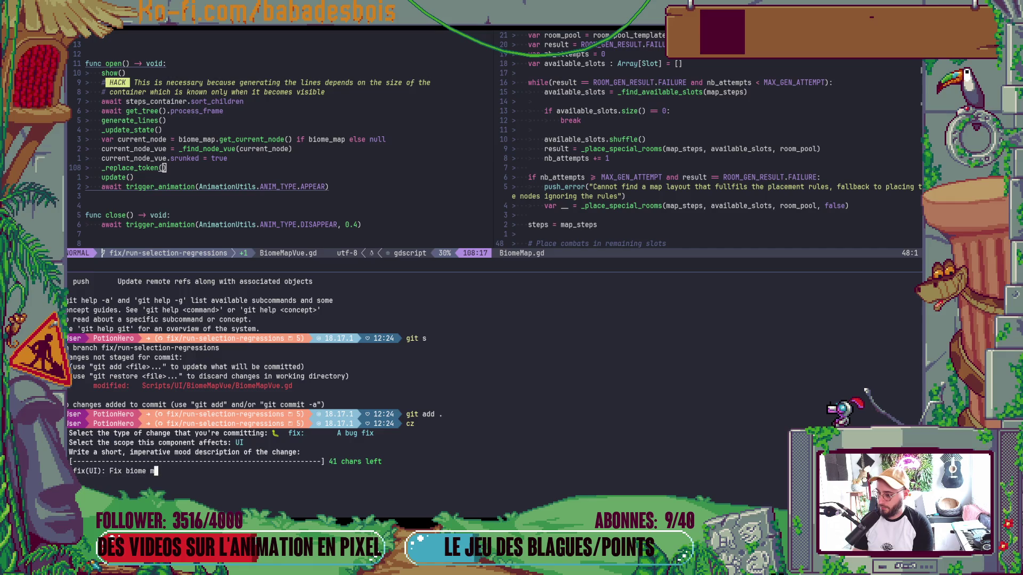
key(BackSpace)
text(vue )
text(line ge)
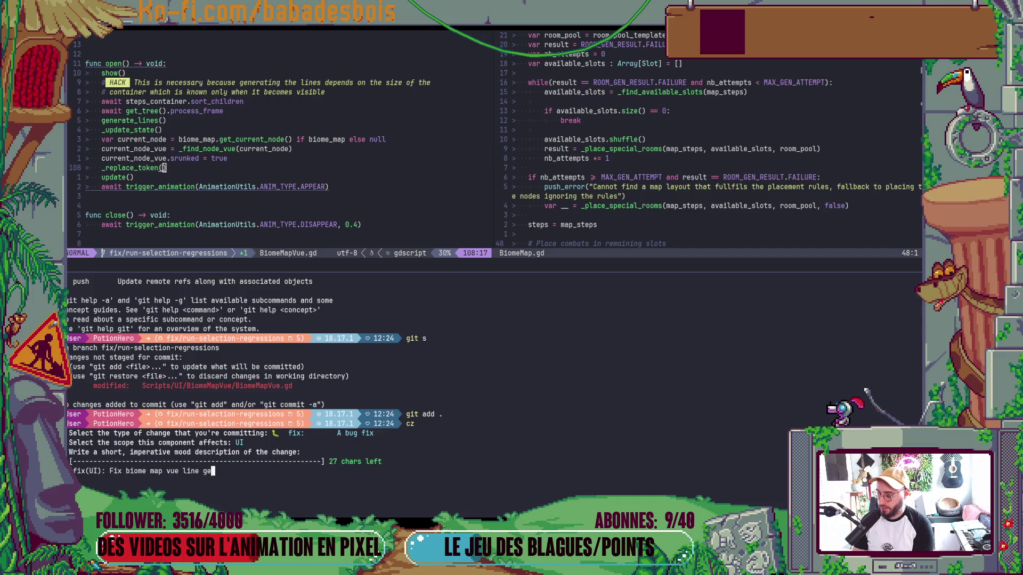
text(n bug)
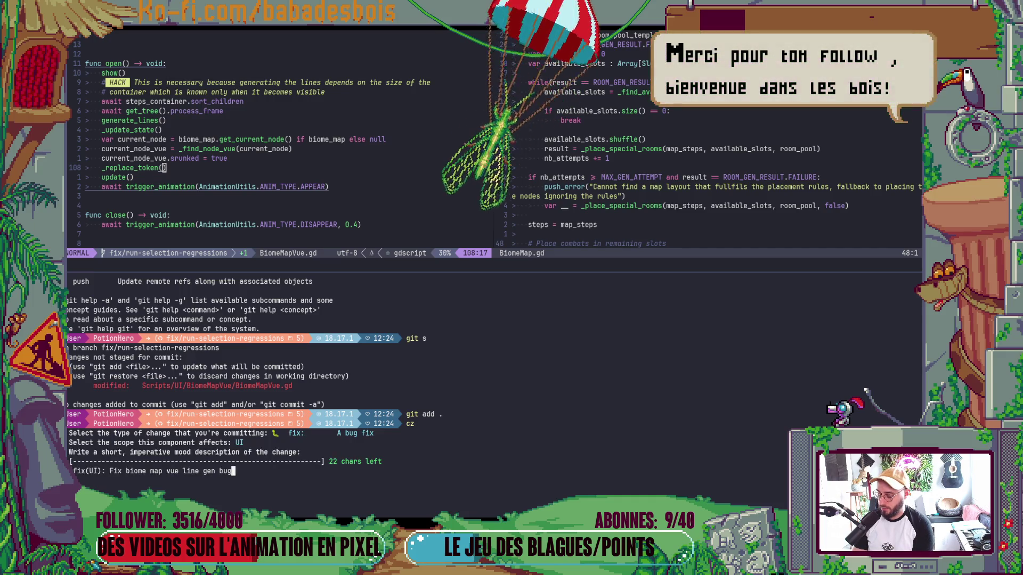
key(Return)
key(Return)
key(ctrl+backslash)
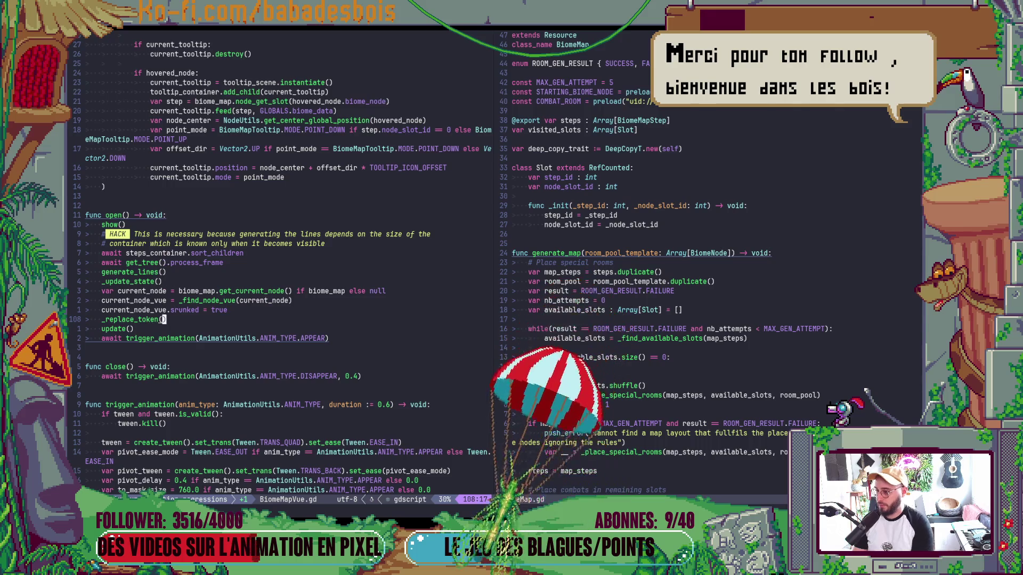
key(alt+Tab)
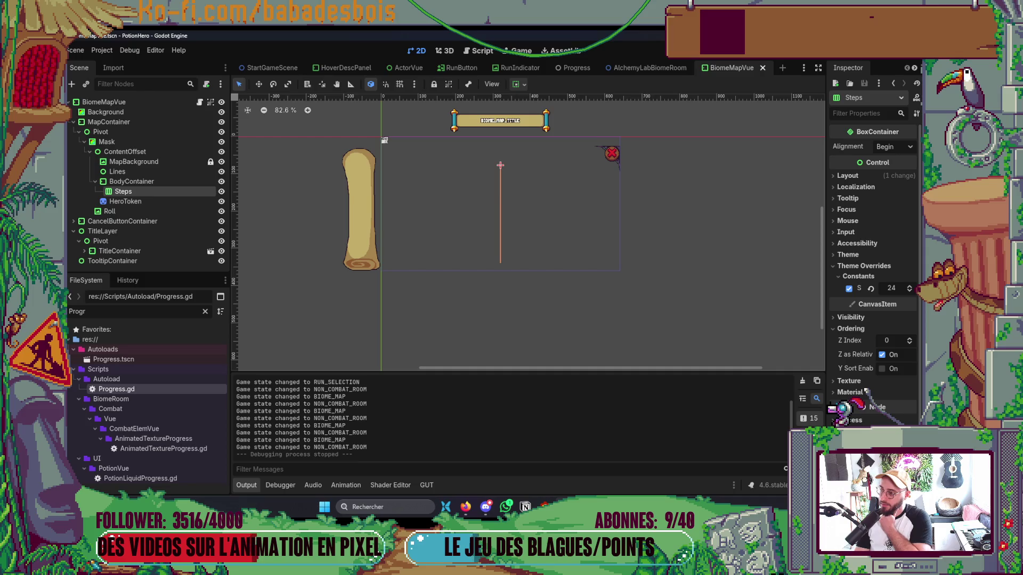
key(alt+Tab)
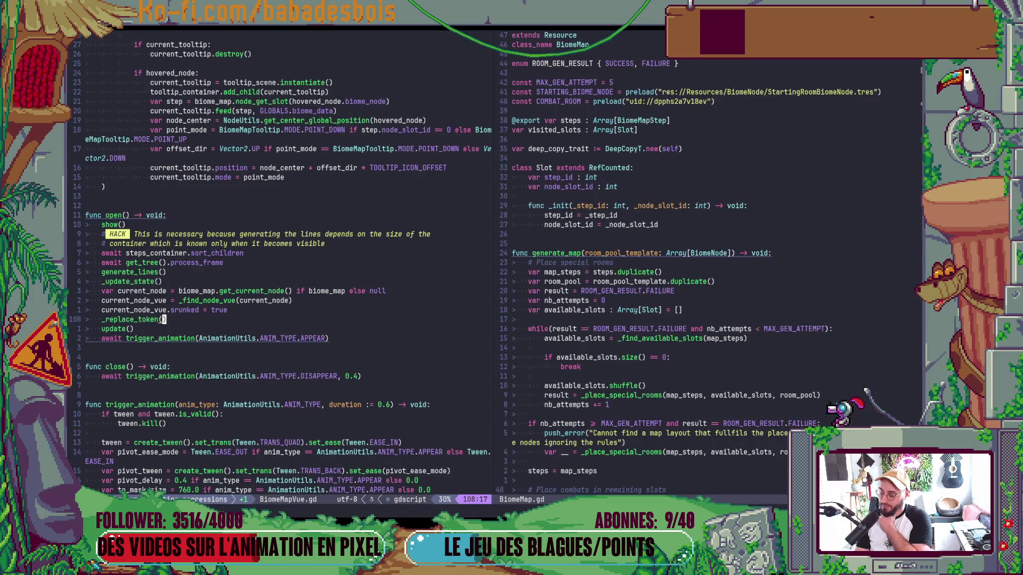
click(513, 490)
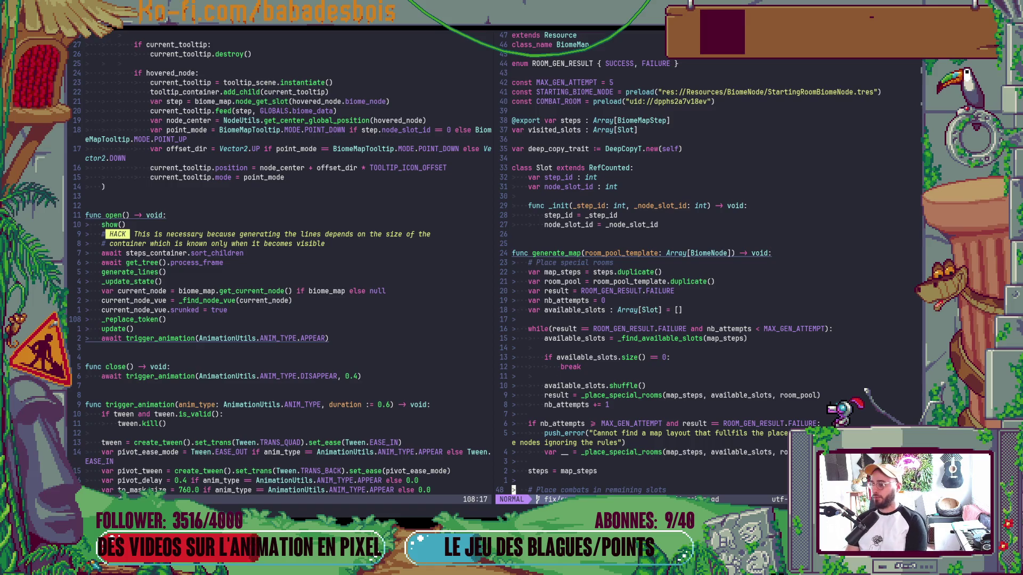
key(ctrl+w)
key(h)
key(alt+Tab)
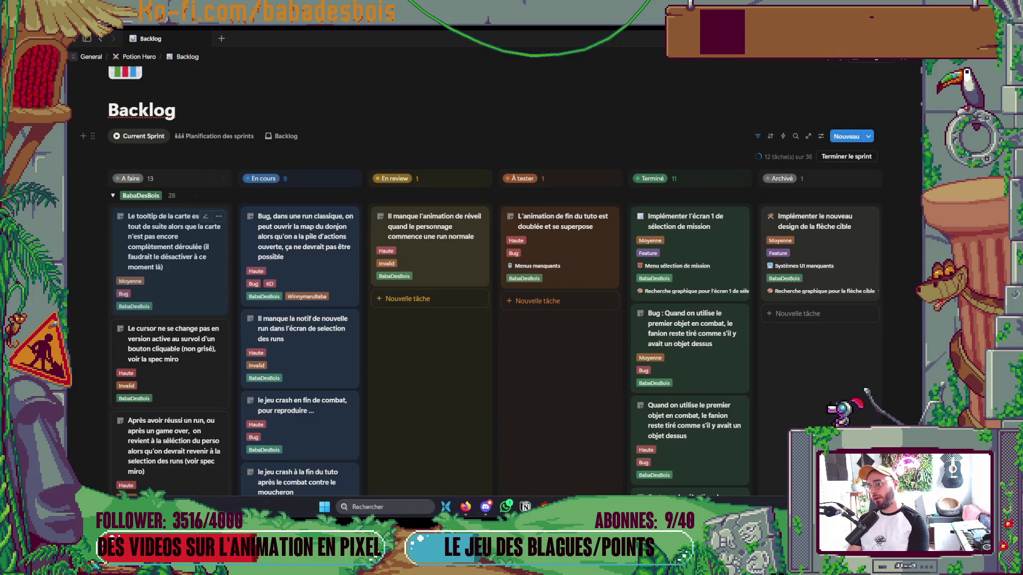
key(alt+Tab)
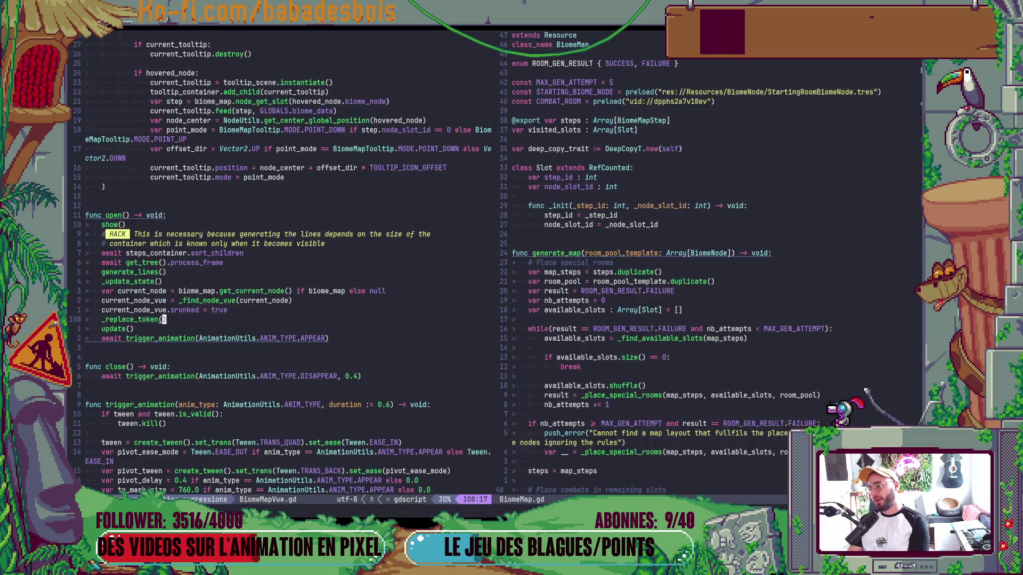
Inspect the hovered_node setter and the moving variable near the top of the script.
click(328, 92)
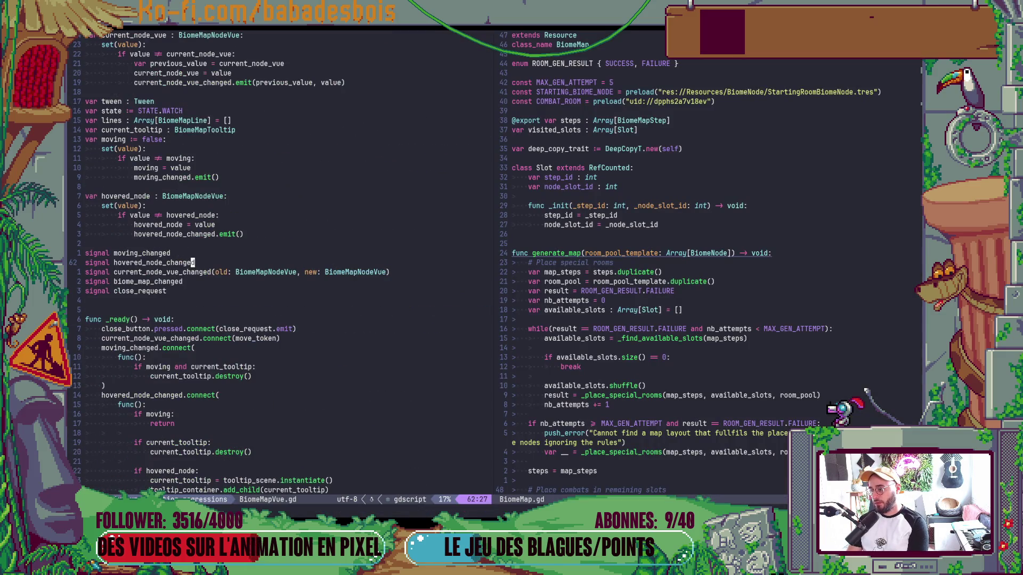
key(k)
key(k)
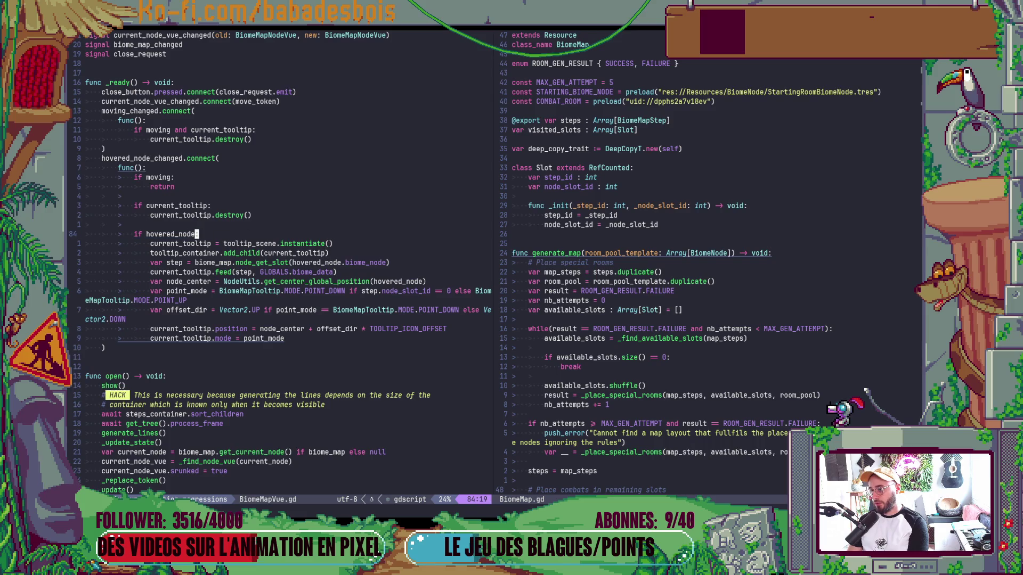
scroll(282, 261, up, 15)
scroll(282, 261, up, 4)
click(246, 139)
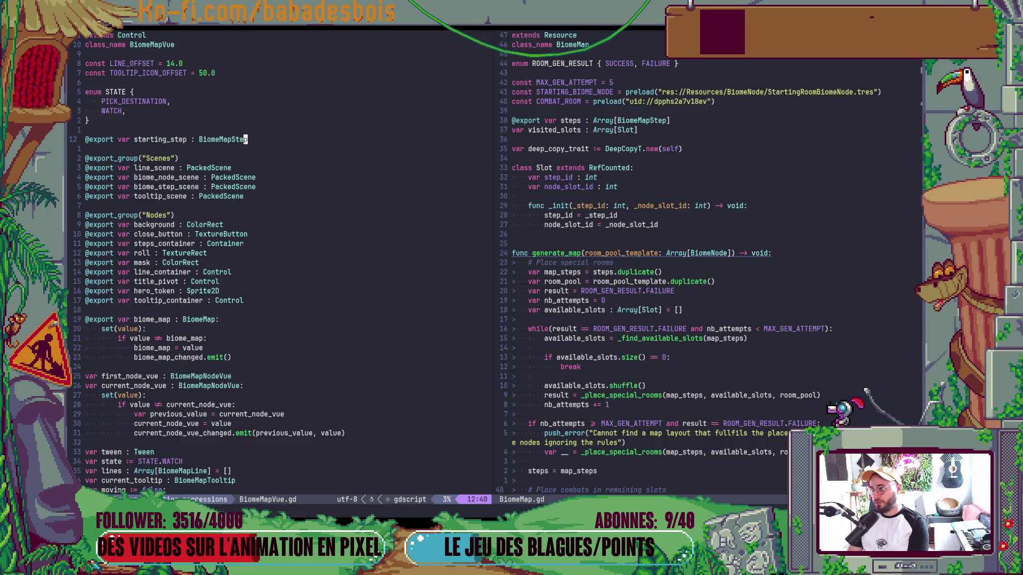
scroll(282, 261, down, 12)
click(87, 262)
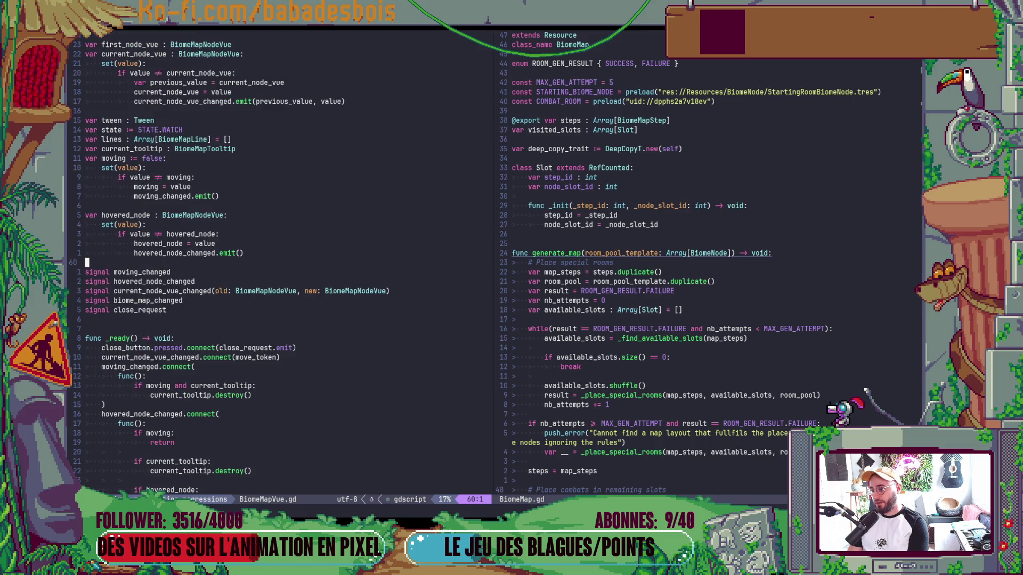
key(k)
key(k)
key(k)
key($)
key(k)
key(k)
key(k)
key(b)
key(b)
key(b)
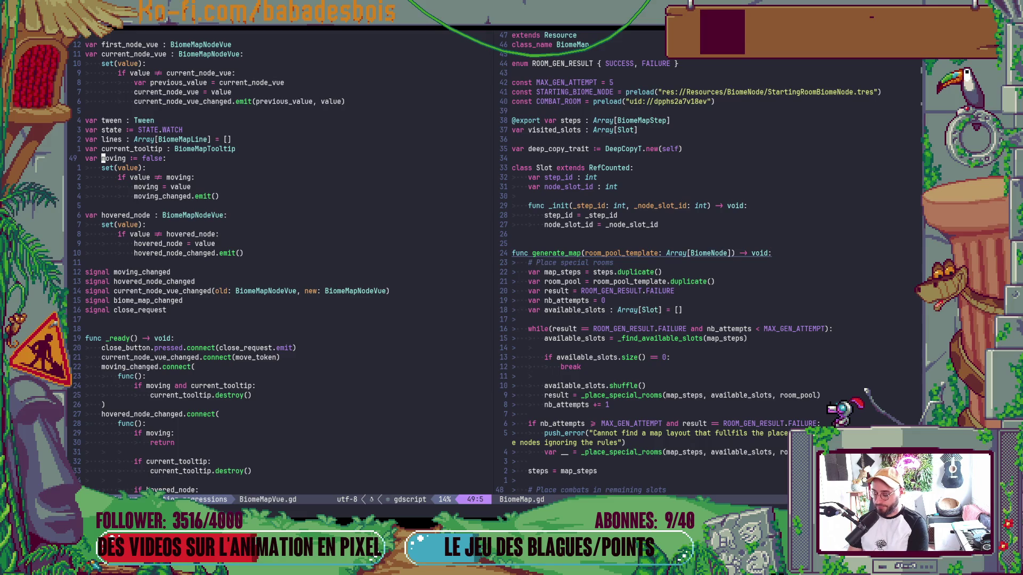
Search for uses of moving, return to the 'if moving:' check, then run the game in Godot.
key(asterisk)
key(n)
key(n)
key(n)
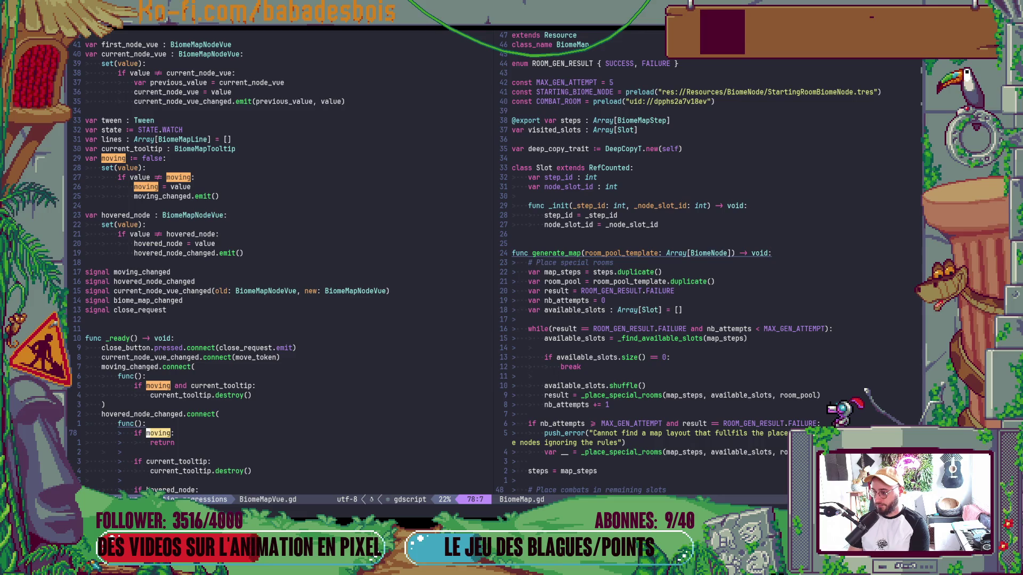
scroll(418, 463, down, 4)
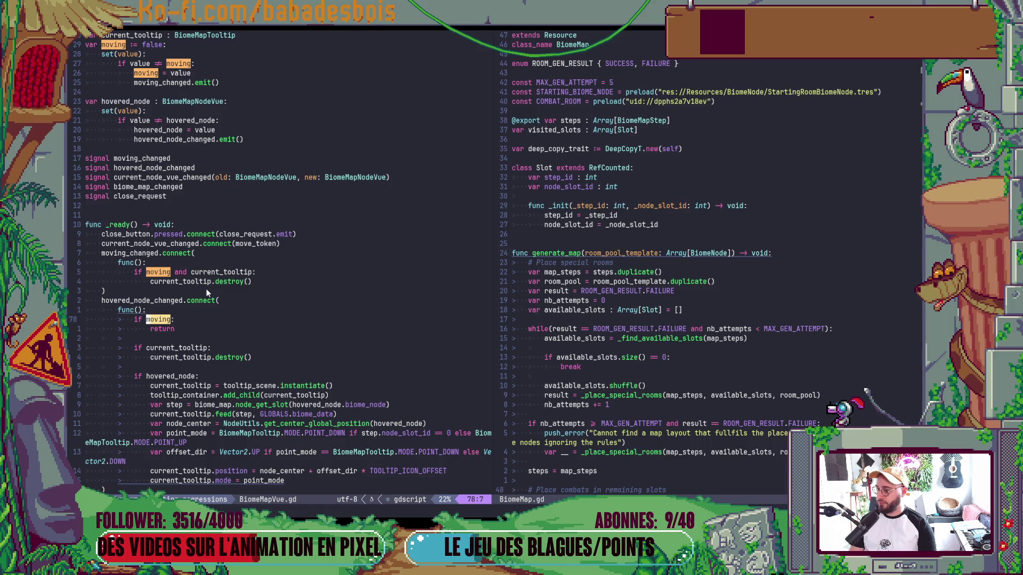
scroll(229, 328, down, 5)
click(235, 347)
click(245, 215)
key(k)
key(k)
key(k)
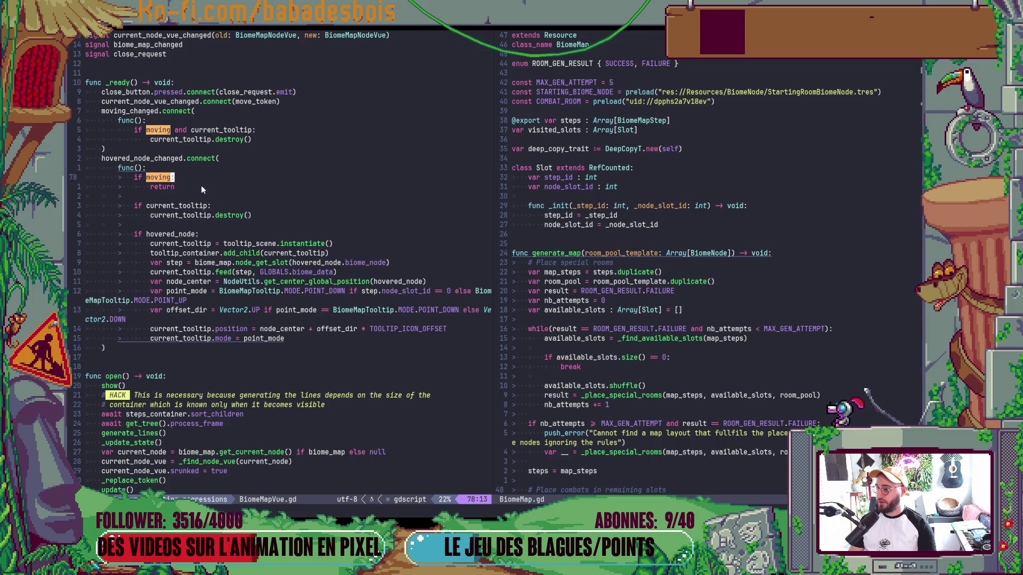
key(alt+Tab)
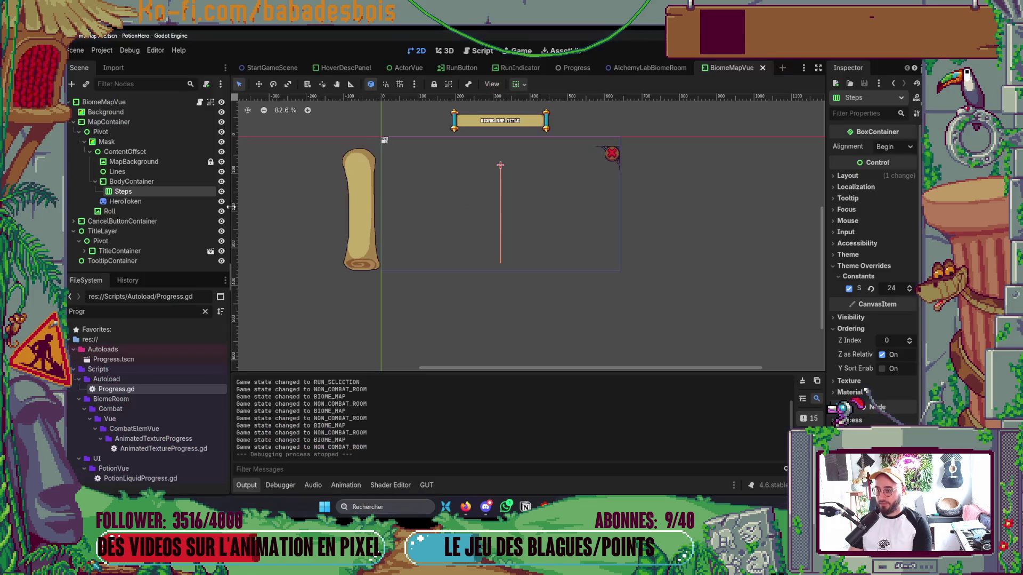
key(F5)
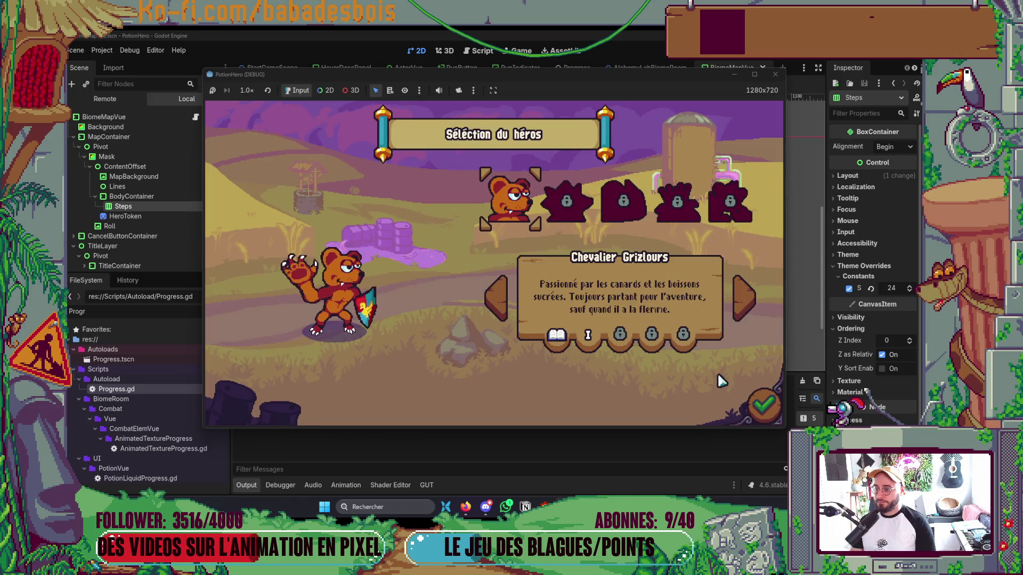
Start the Réveil de l'ours adventure, skip the tutorial and open the dungeon map.
click(765, 404)
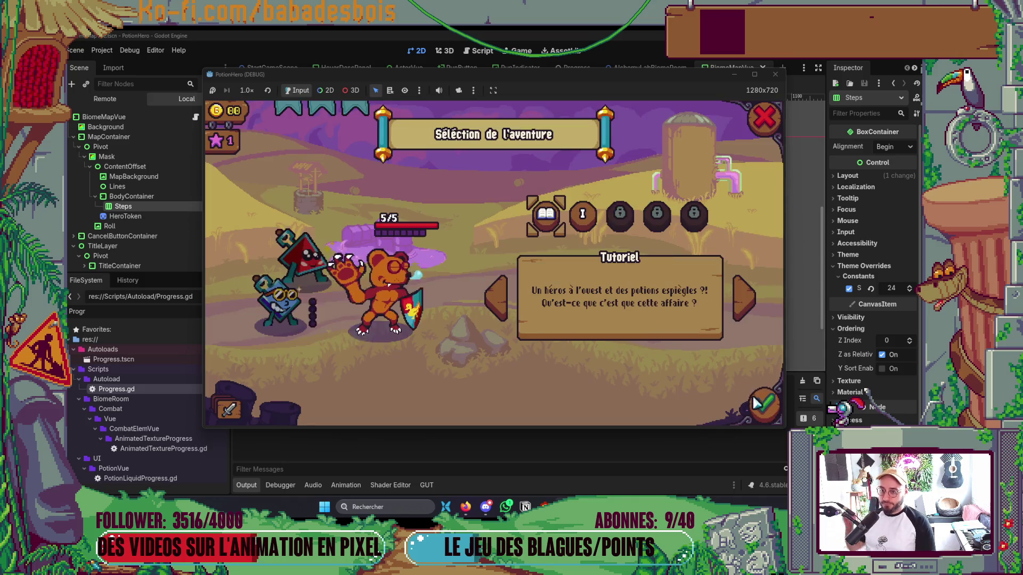
click(578, 219)
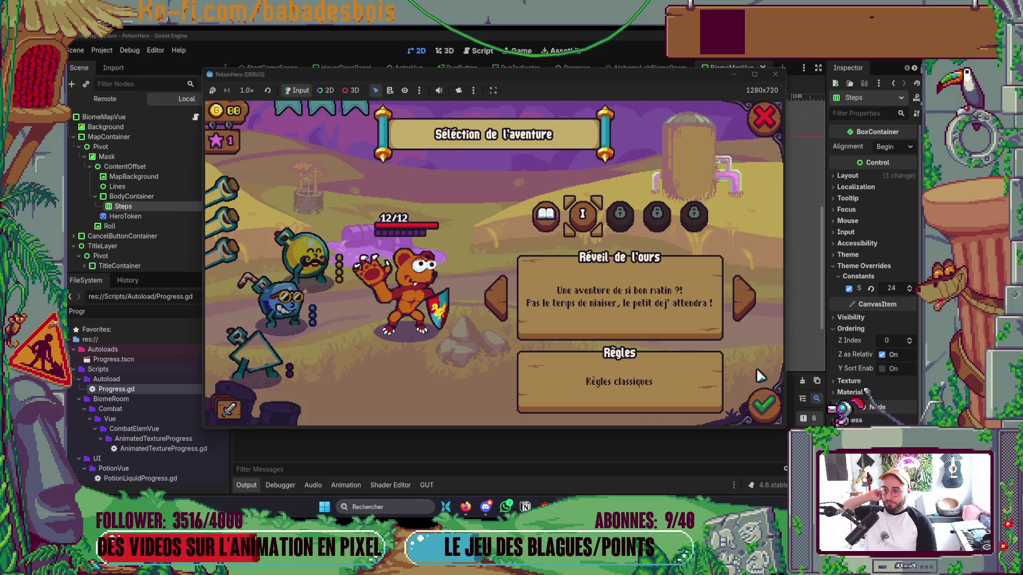
click(765, 404)
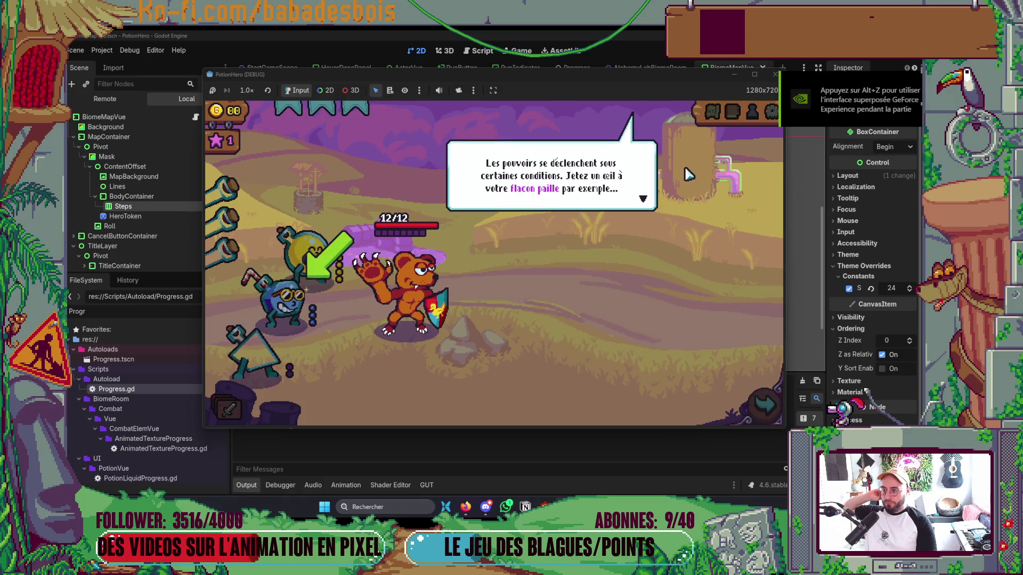
click(708, 117)
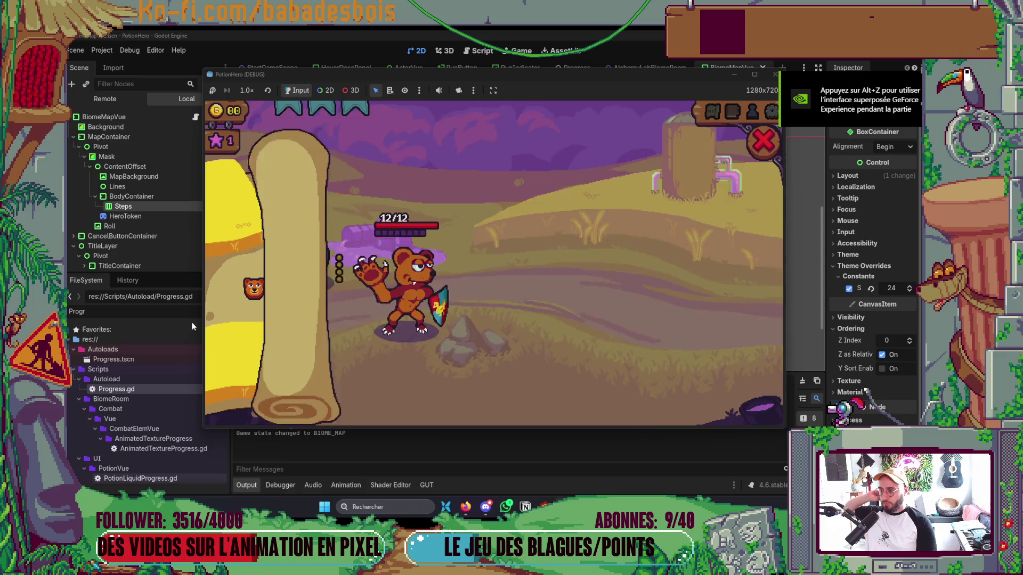
Close and reopen the Ferme malfamée map several times to watch its opening animation.
click(762, 141)
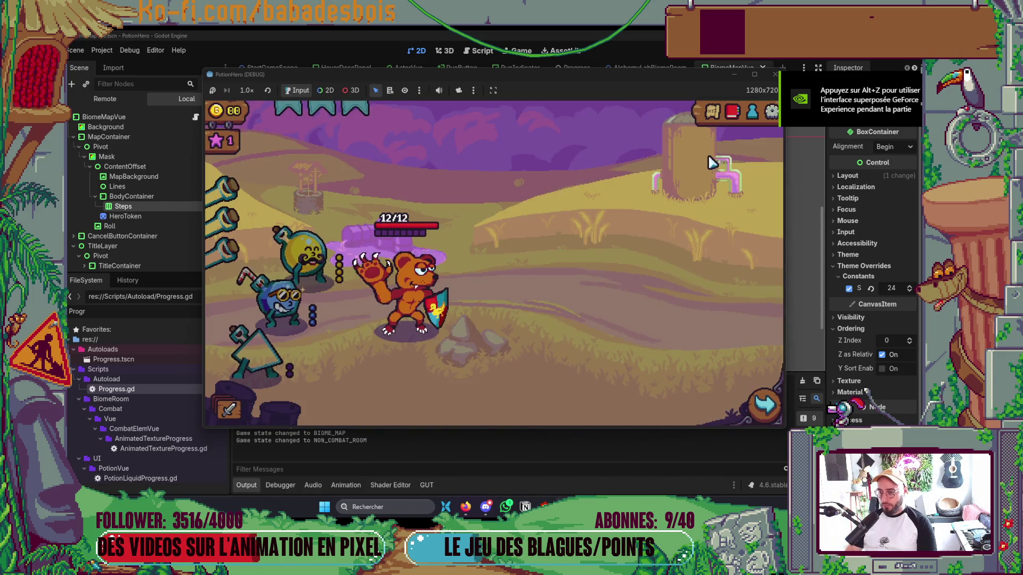
click(716, 114)
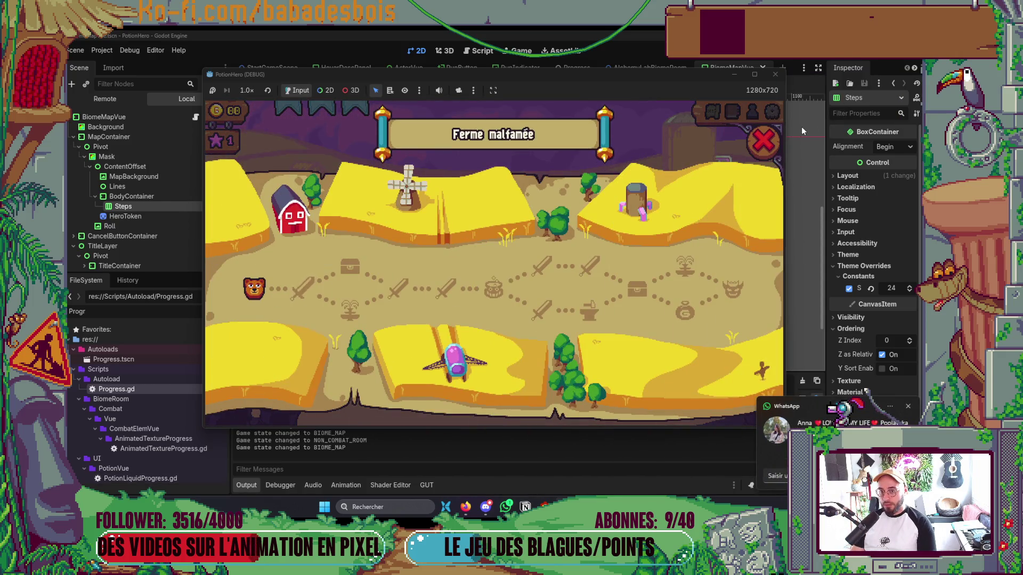
click(753, 152)
click(719, 115)
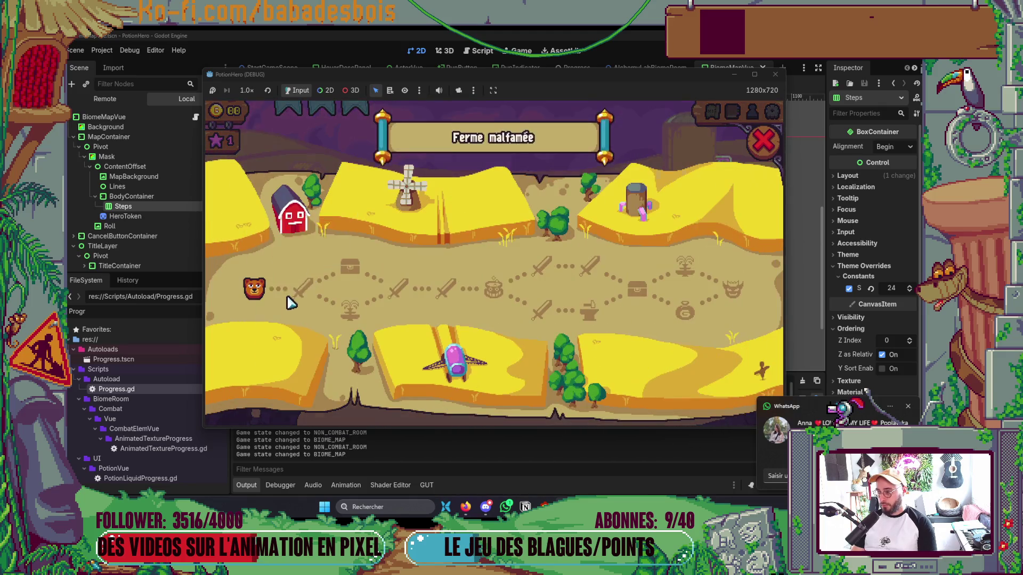
click(763, 141)
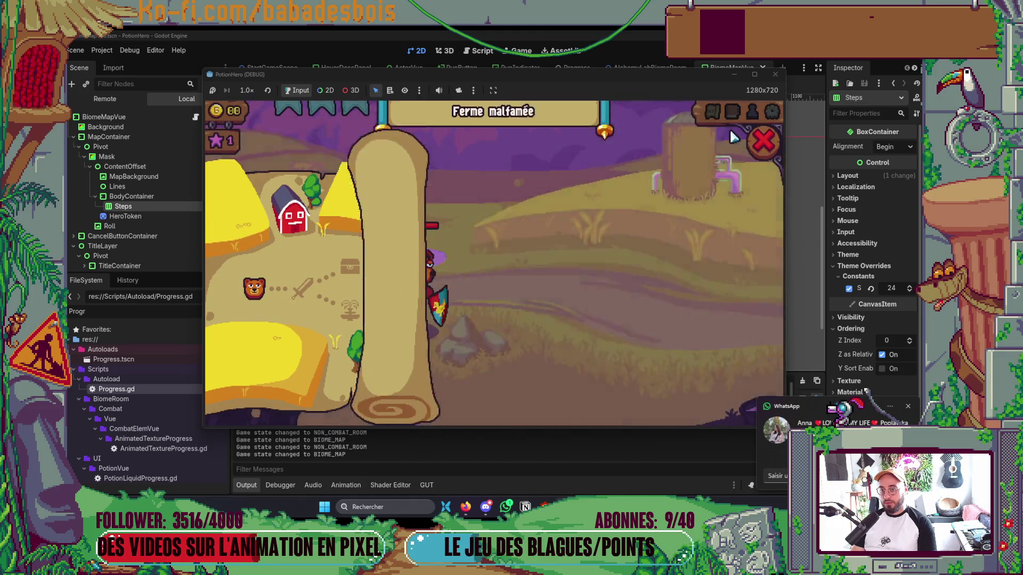
click(716, 117)
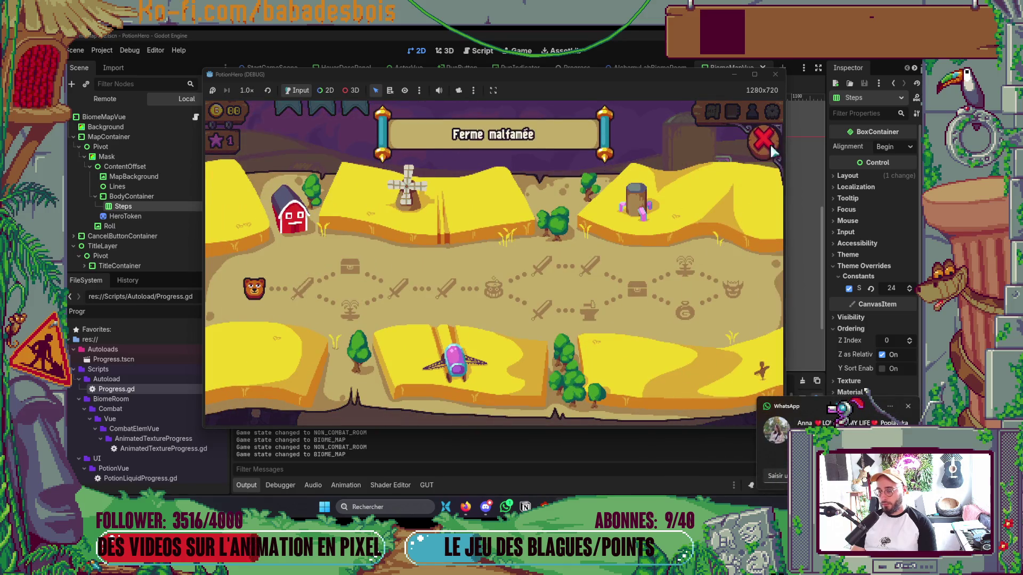
click(768, 147)
key(alt+Tab)
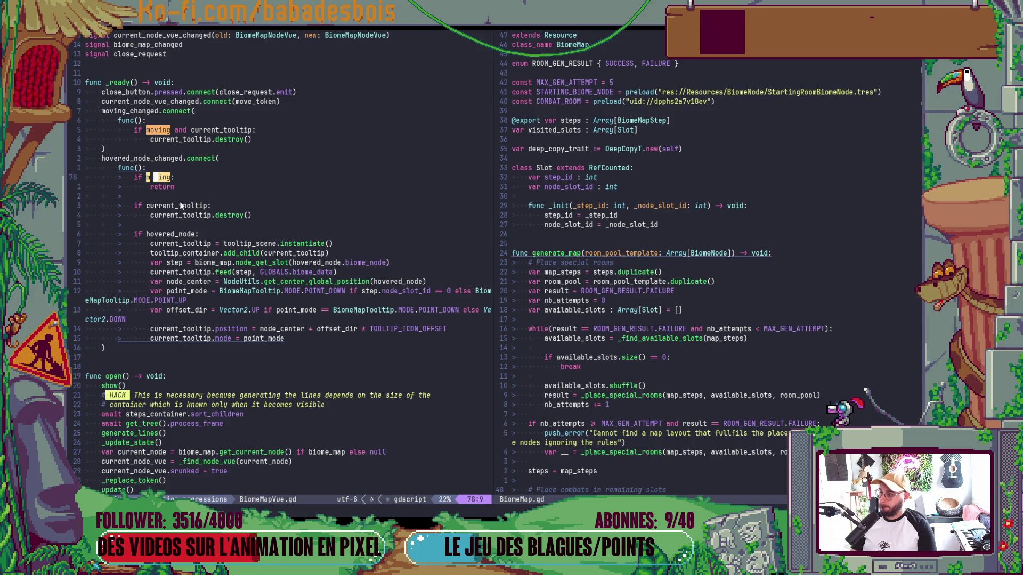
Step through every moving match in BiomeMapVue.gd and clear the search highlights.
key(n)
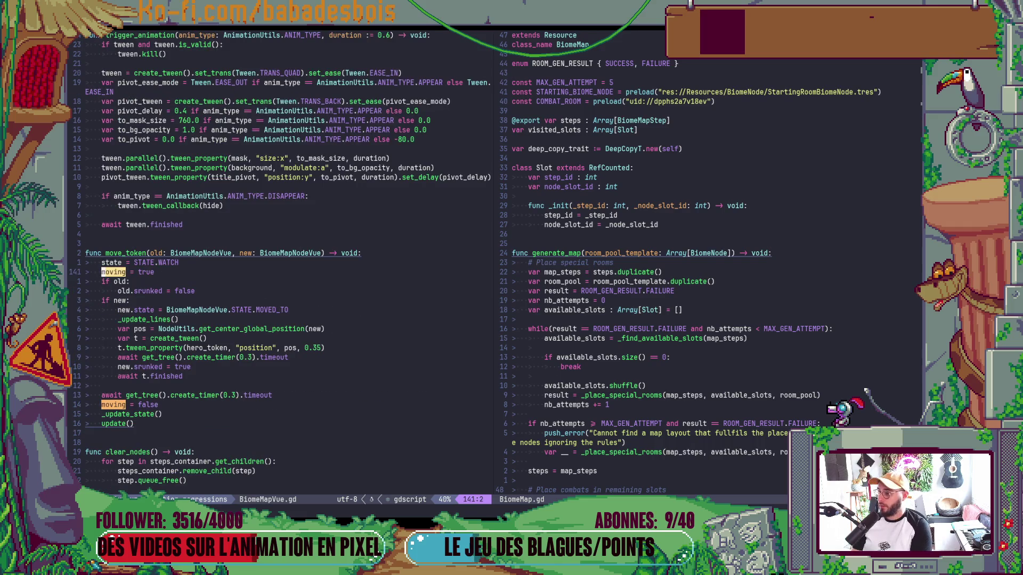
key(n)
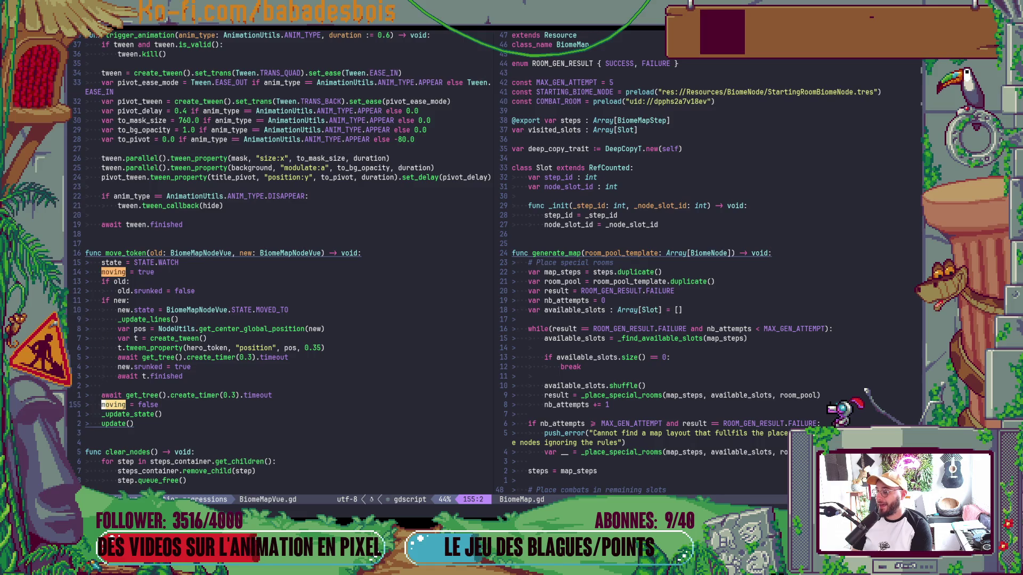
key(n)
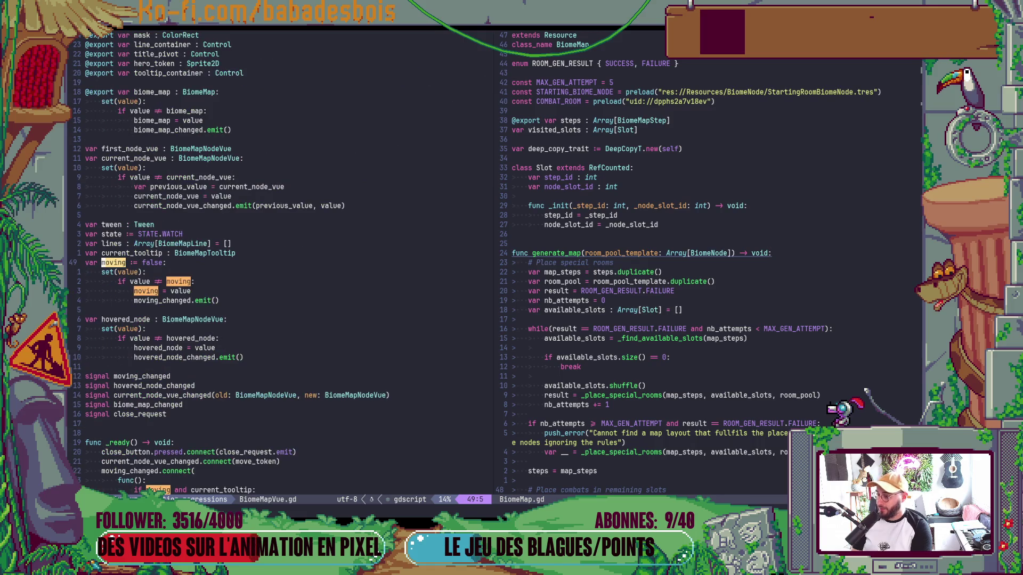
key(n)
key(n)
key(n)
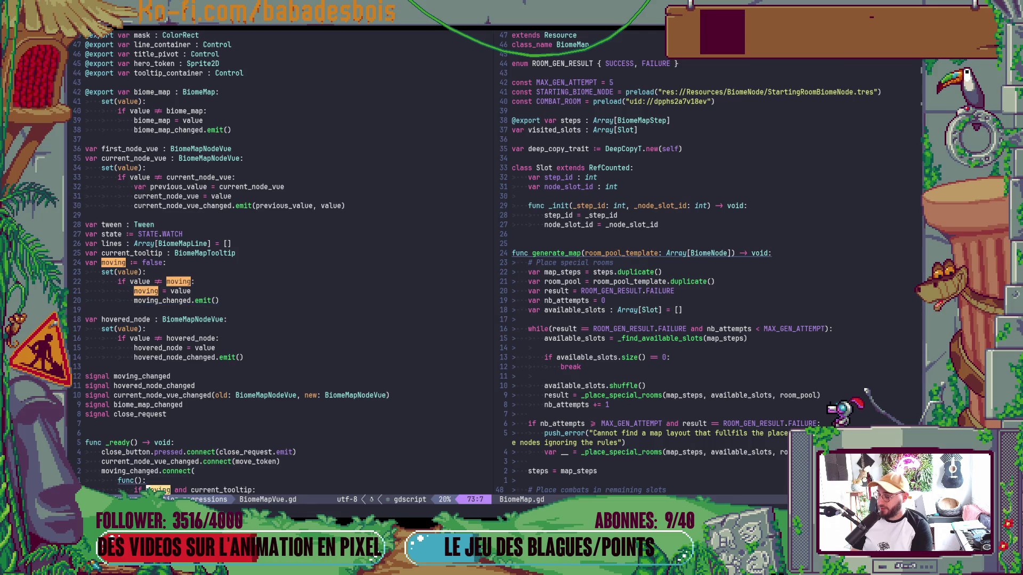
key(n)
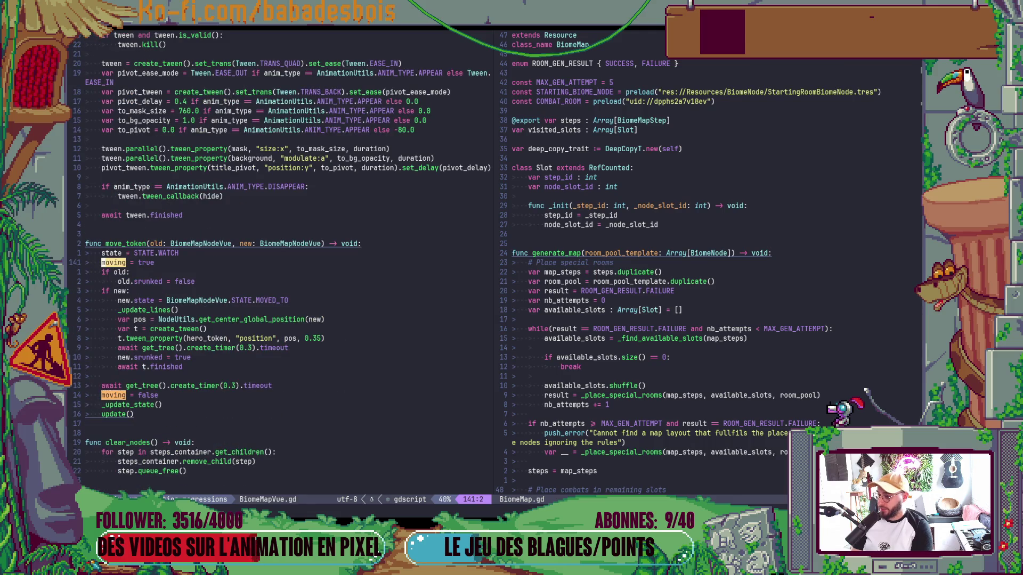
key(n)
key(n)
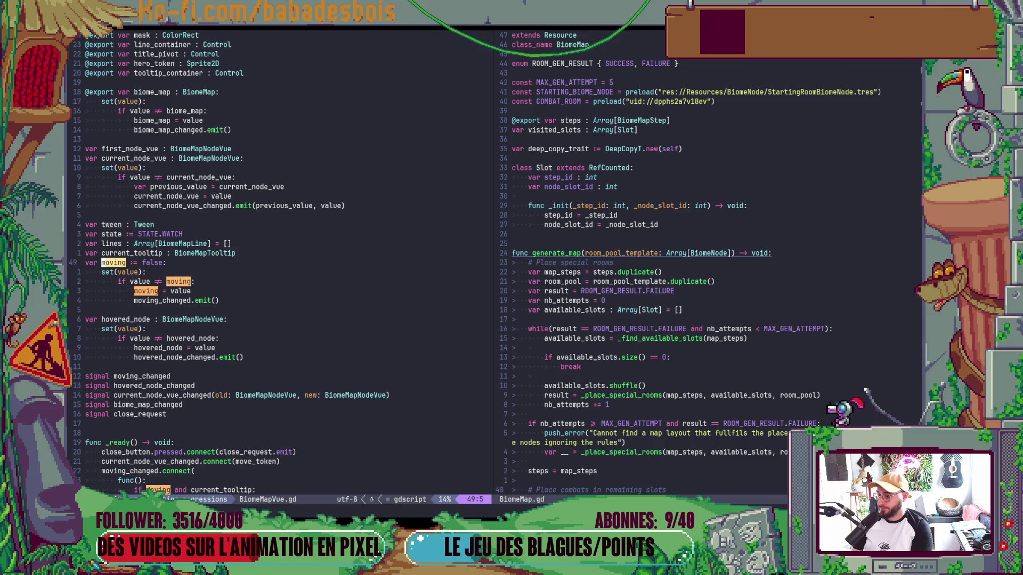
key(k)
key(k)
key(k)
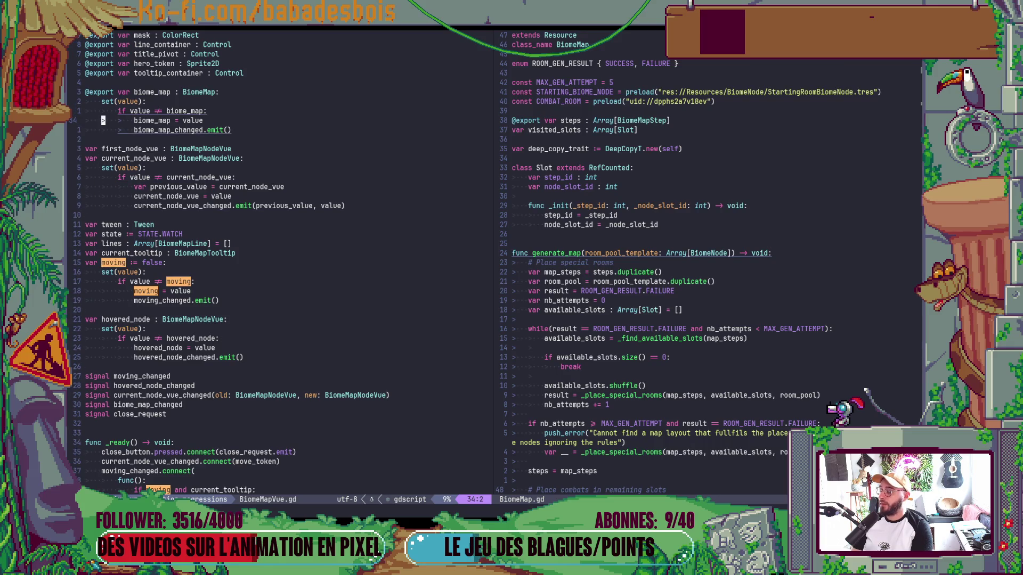
key(Escape)
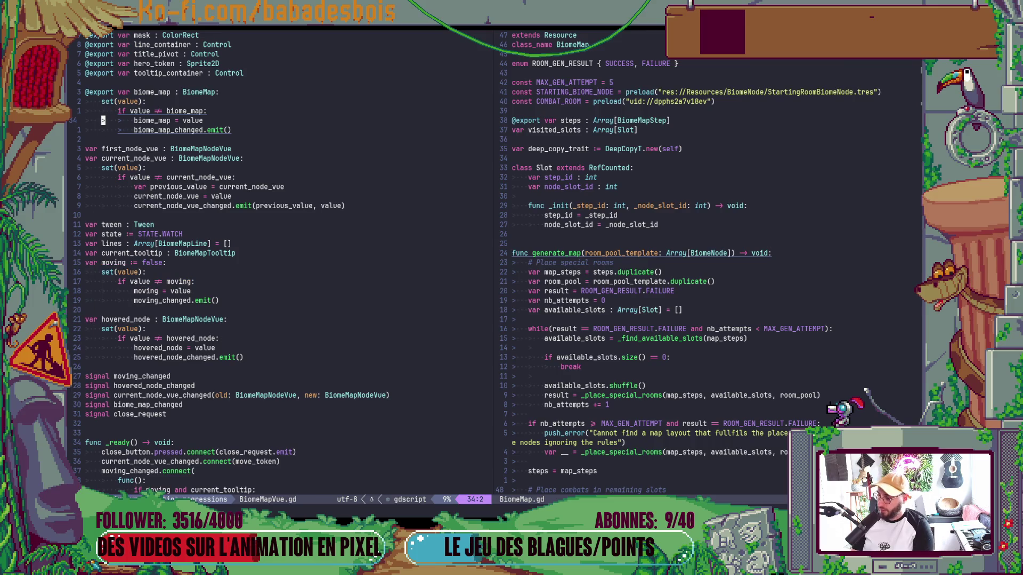
Review open()'s trigger_animation call and append 'or tween !== null' to the if moving condition.
scroll(283, 308, up, 5)
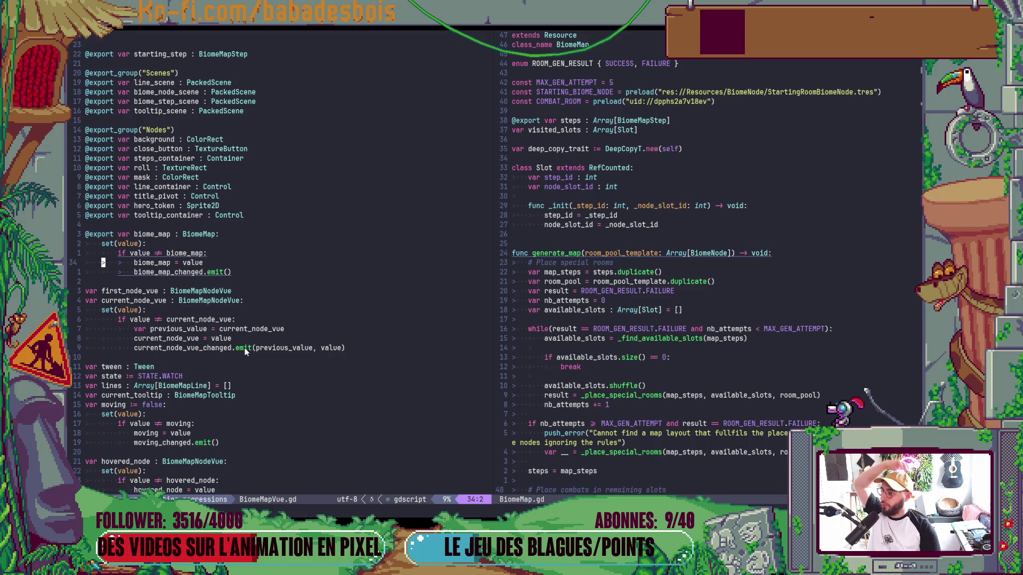
scroll(244, 348, down, 20)
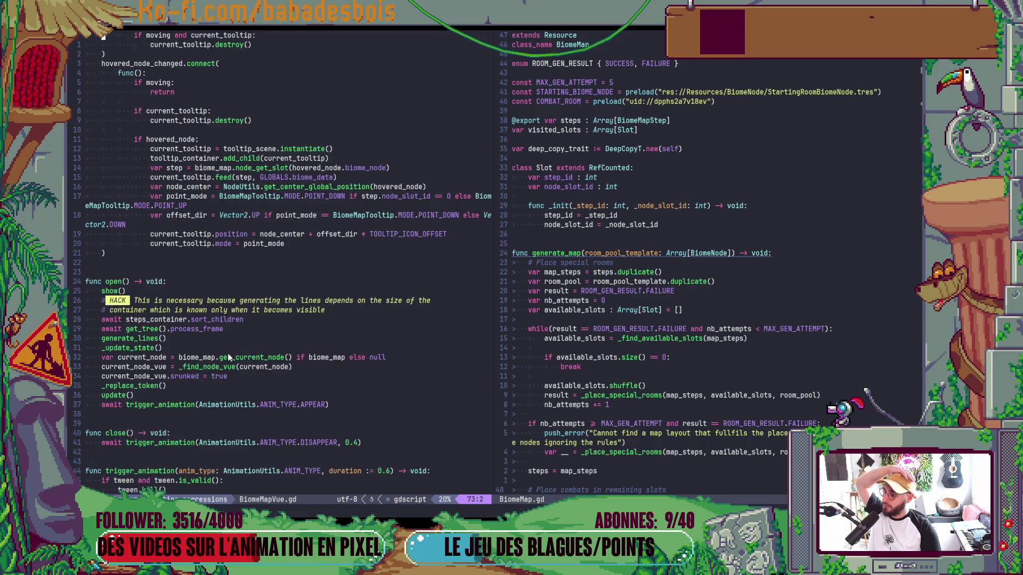
scroll(228, 356, down, 2)
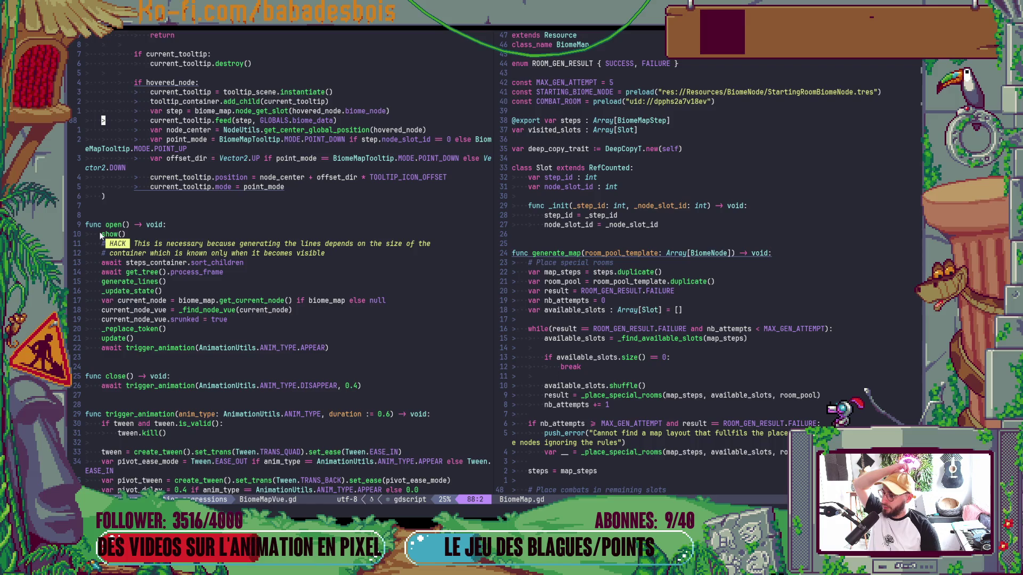
click(147, 349)
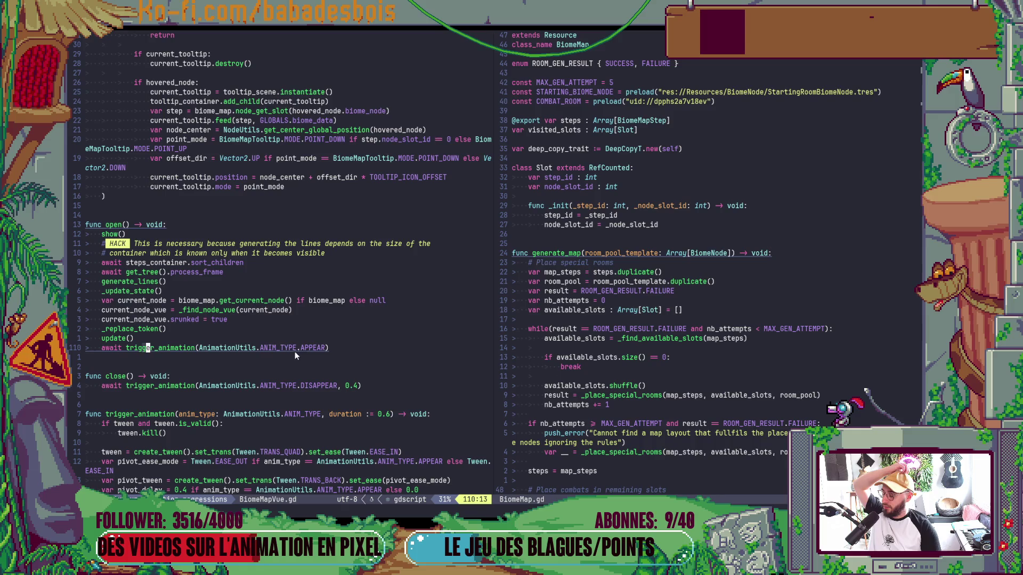
scroll(288, 353, down, 6)
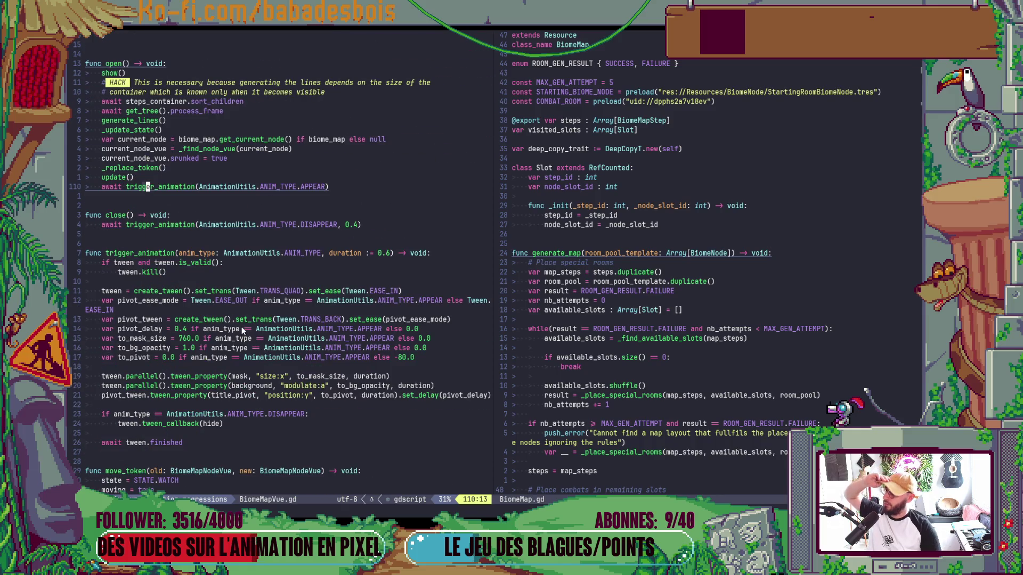
scroll(262, 283, up, 12)
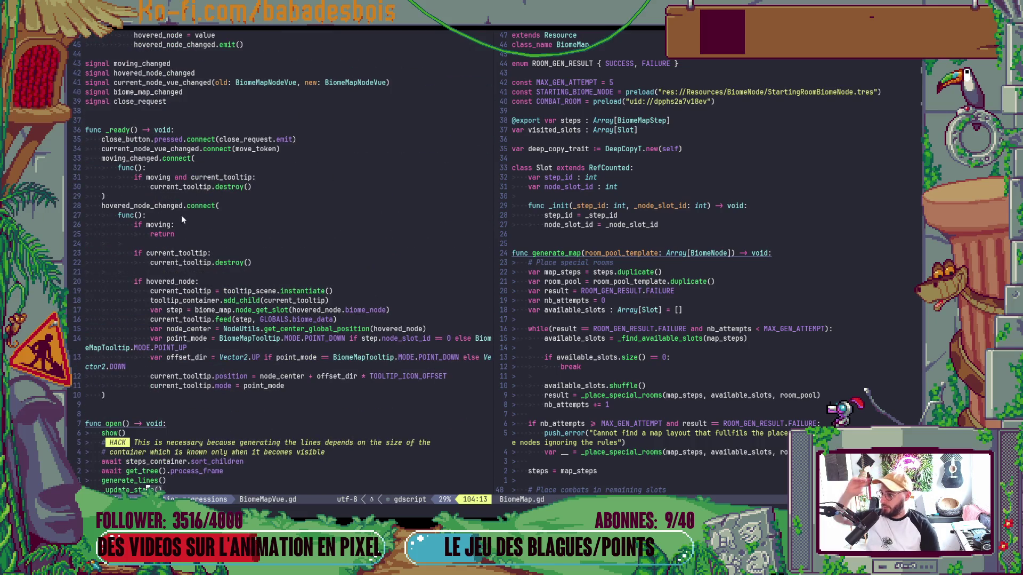
click(171, 228)
text(or)
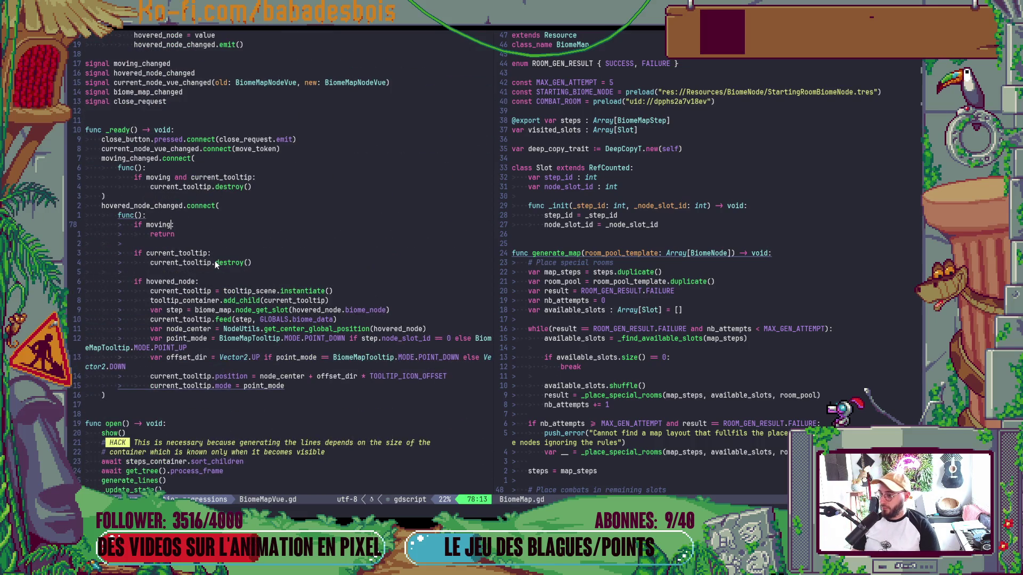
text( tween)
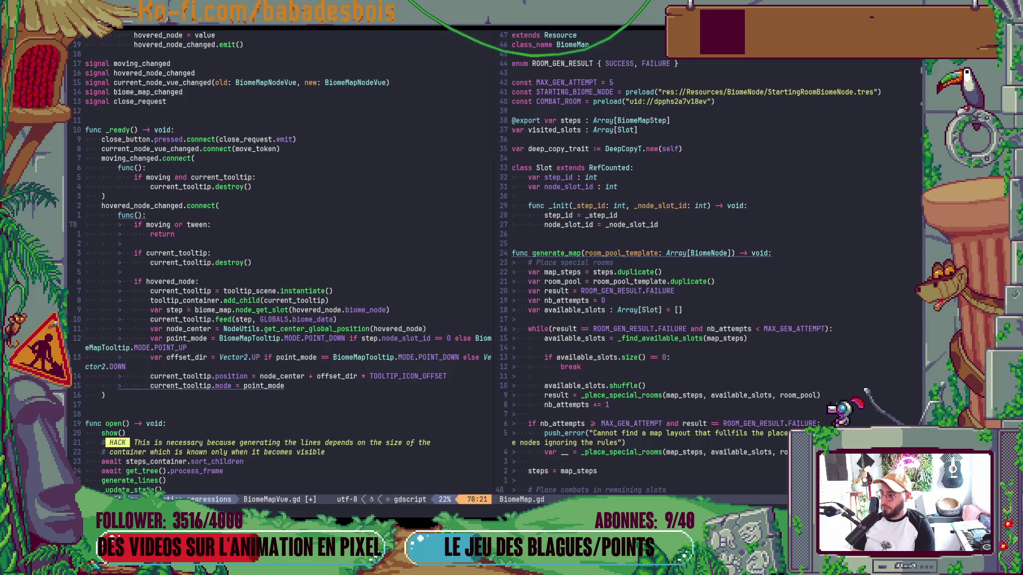
text( !=)
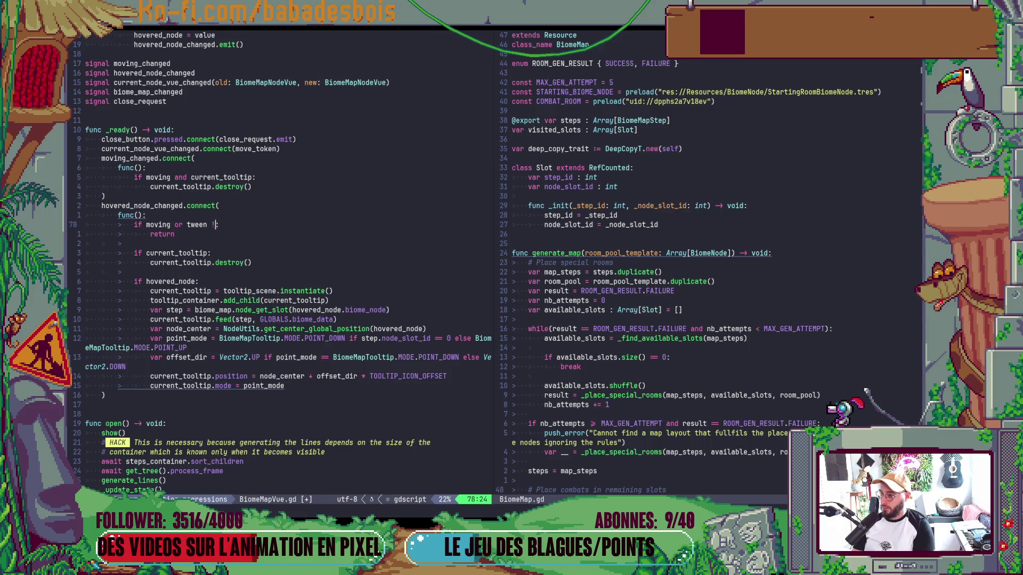
text(=)
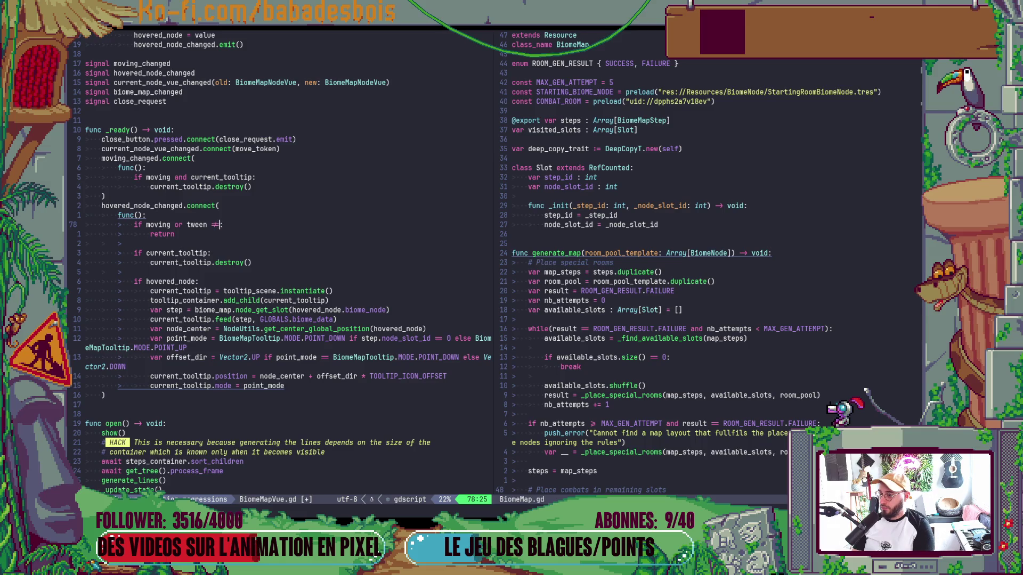
text( null)
Save the script, then insert 'and' and an opening parenthesis before the tween check.
key(Escape)
text(:w)
key(Return)
text(i and)
key(b)
key(b)
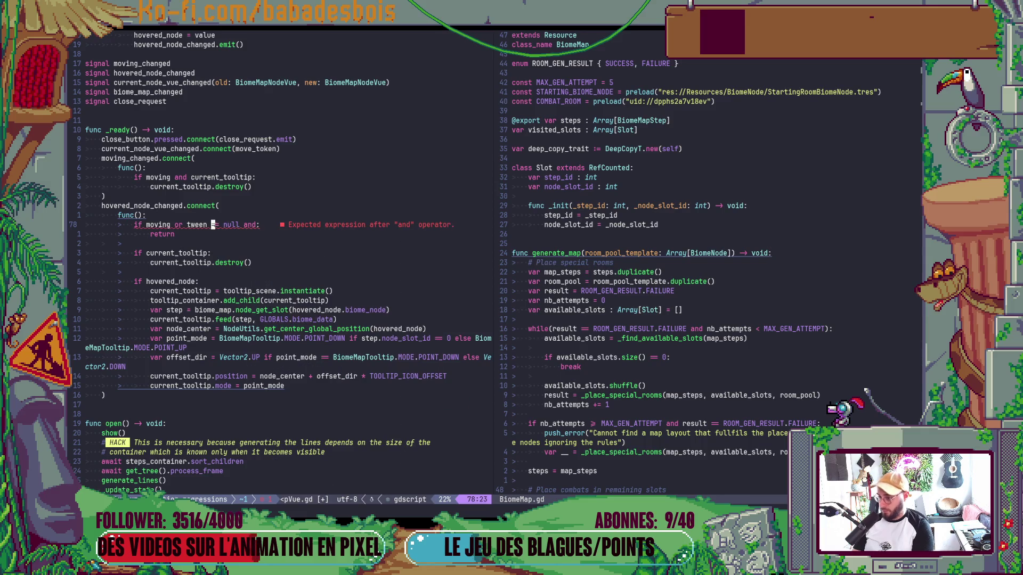
key(dollar)
key(b)
key(b)
key(b)
key(i)
key(BackSpace)
text(()
Finish the condition as 'if moving or (tween != null and tween.is_valid()):', save, and run the game.
key(Escape)
key(dollar)
text(i))
key(Escape)
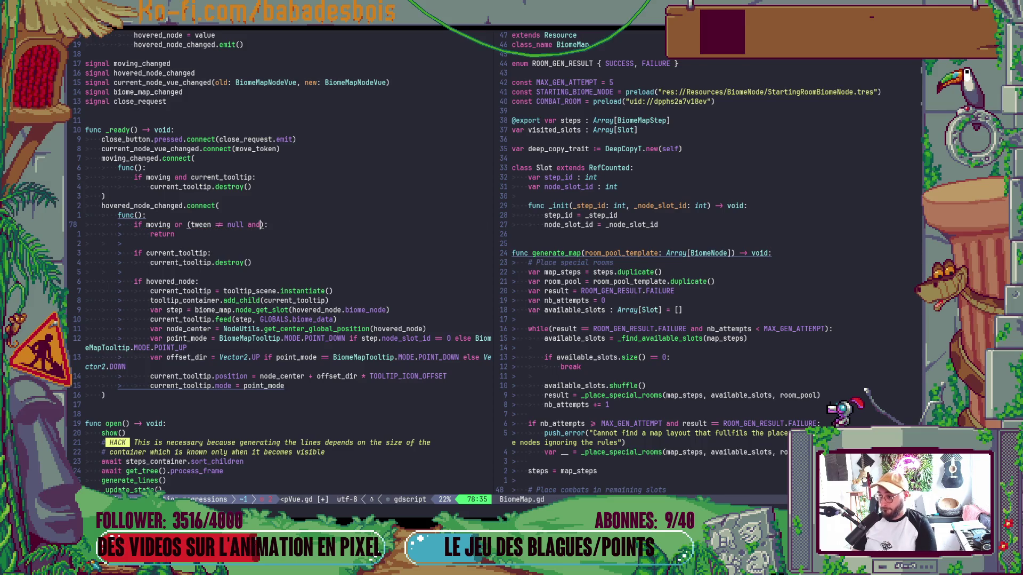
text(i tween)
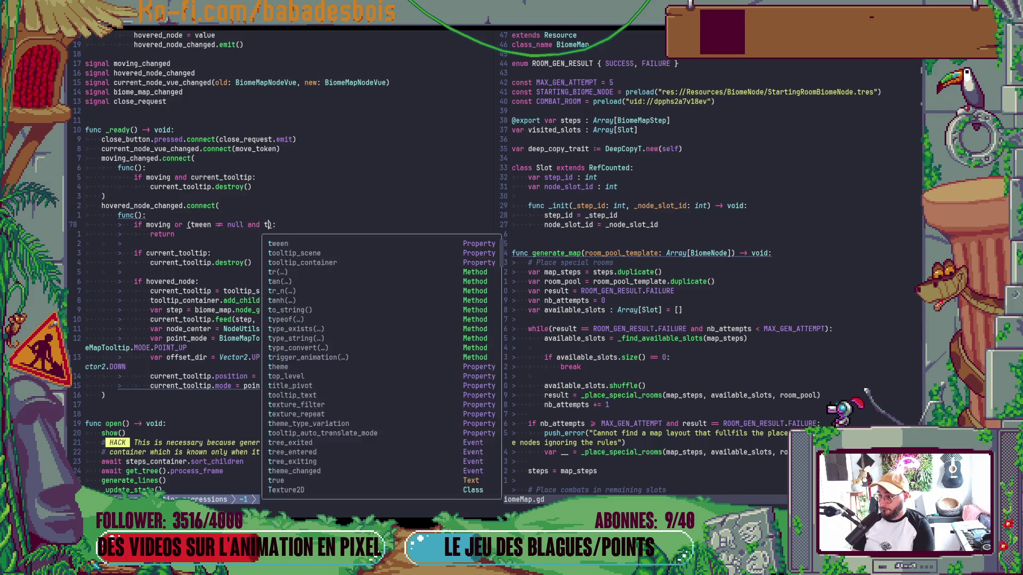
text(.is_valid())
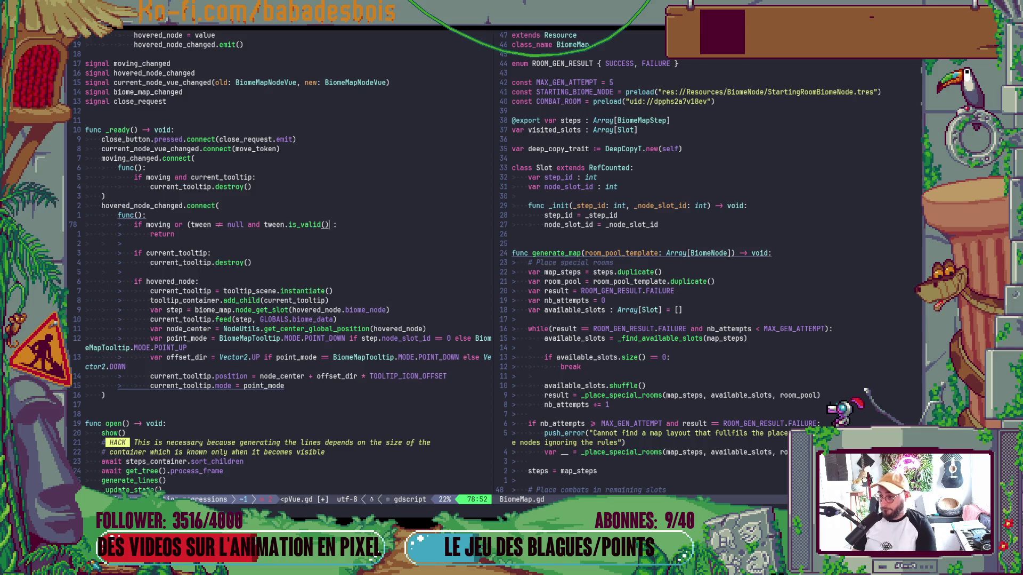
key(Escape)
text(:w)
key(Return)
key(F5)
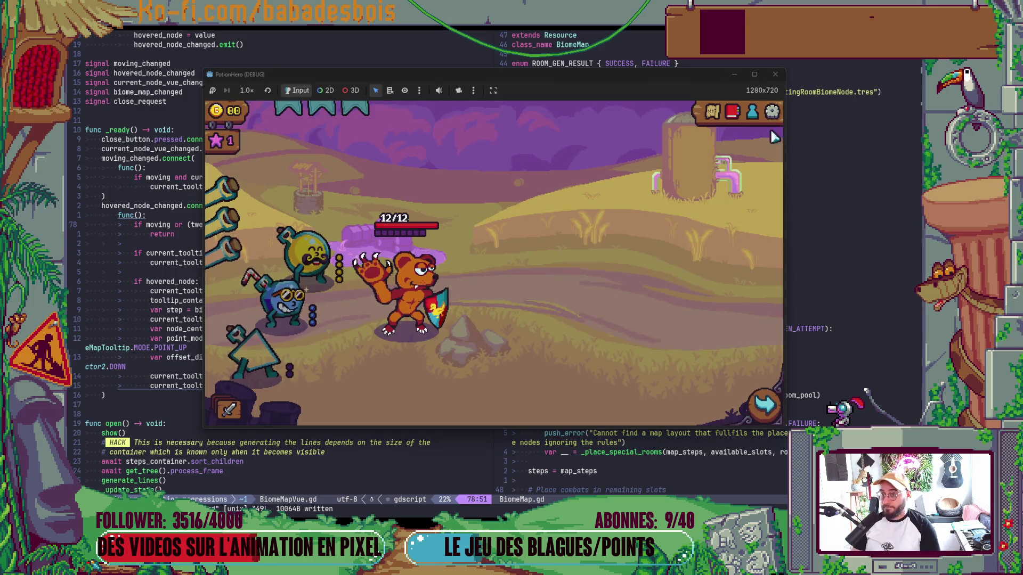
Close the running game, relaunch it, and start the Réveil de l'ours adventure.
click(774, 75)
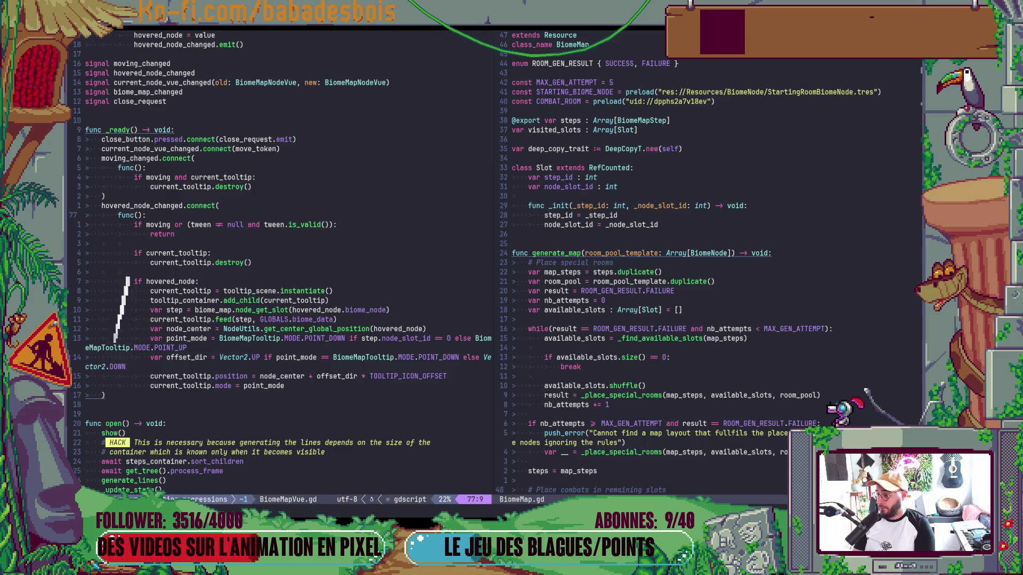
key(alt+Tab)
key(F5)
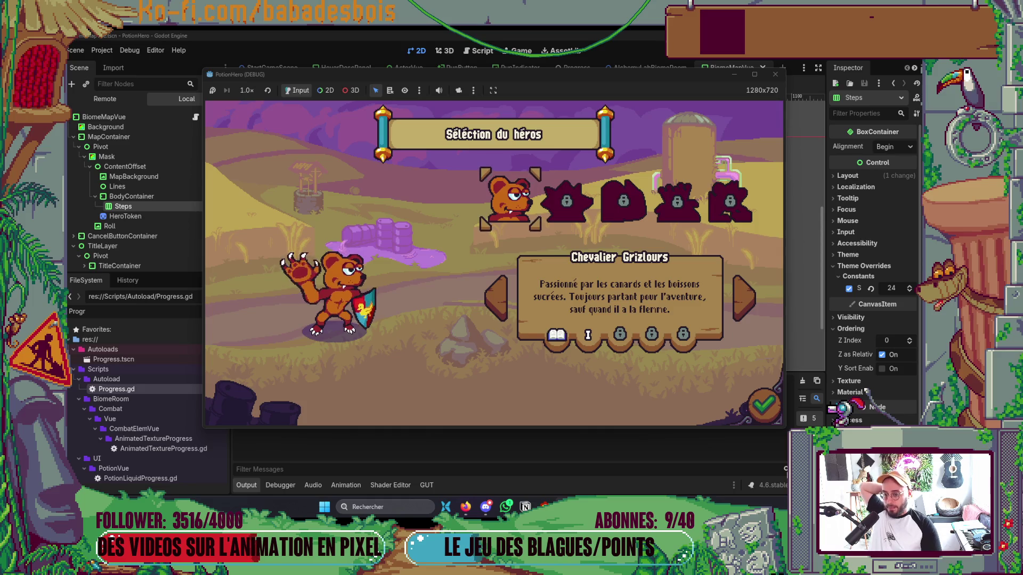
click(762, 401)
click(744, 299)
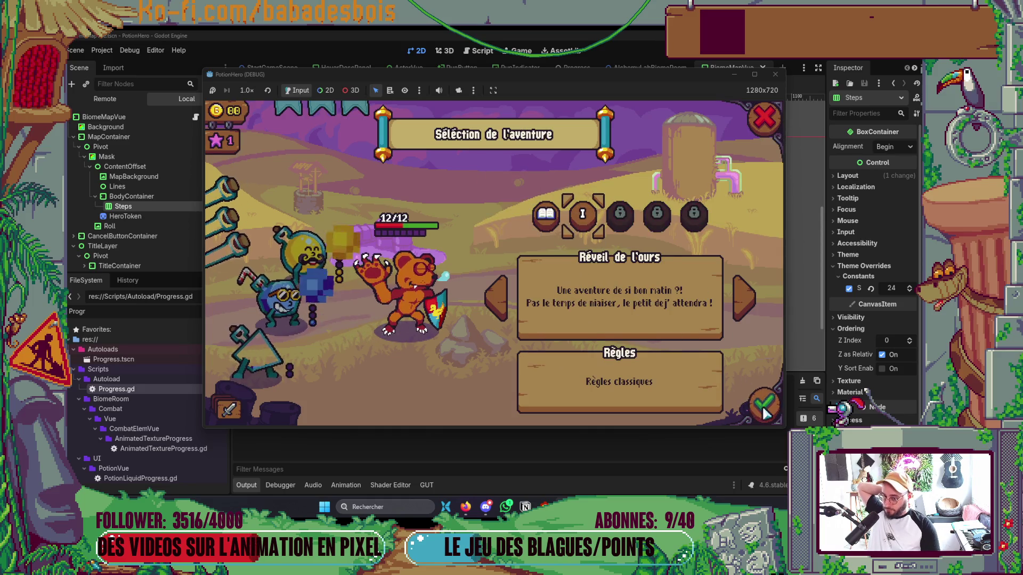
click(608, 323)
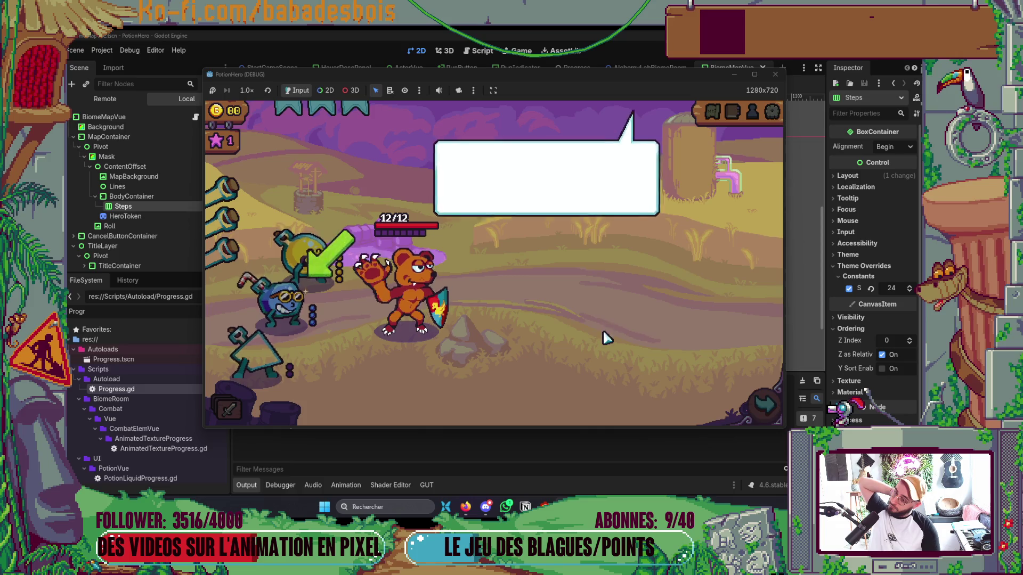
Dismiss the tutorial, open and close the Ferme malfamée biome map, and return to Neovim.
click(606, 339)
click(608, 341)
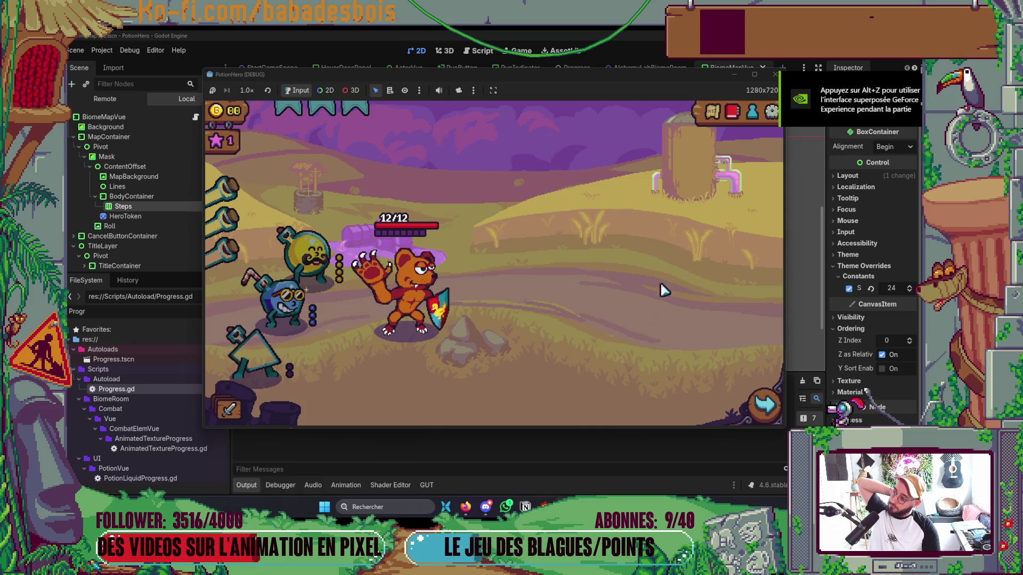
click(712, 111)
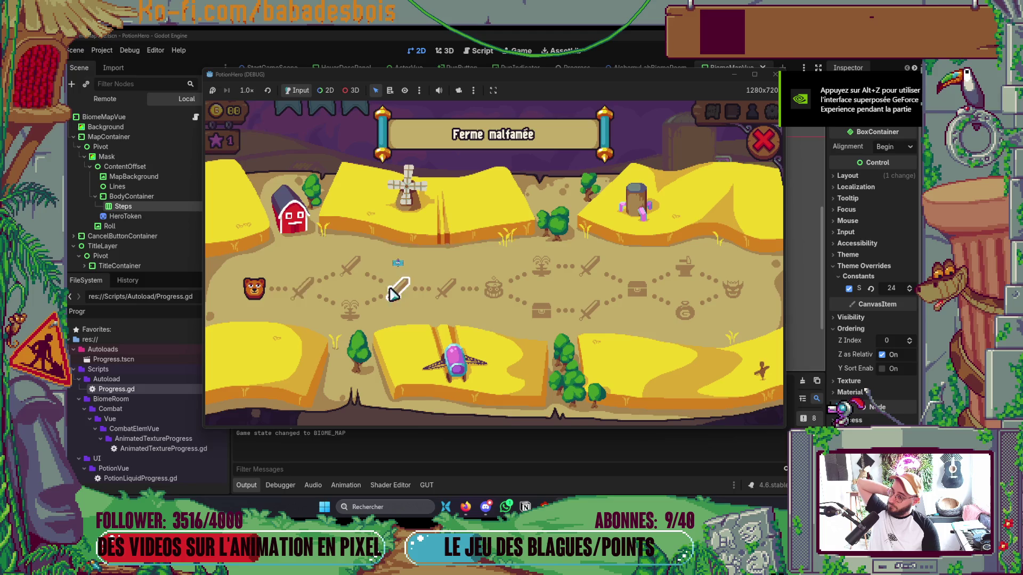
click(763, 142)
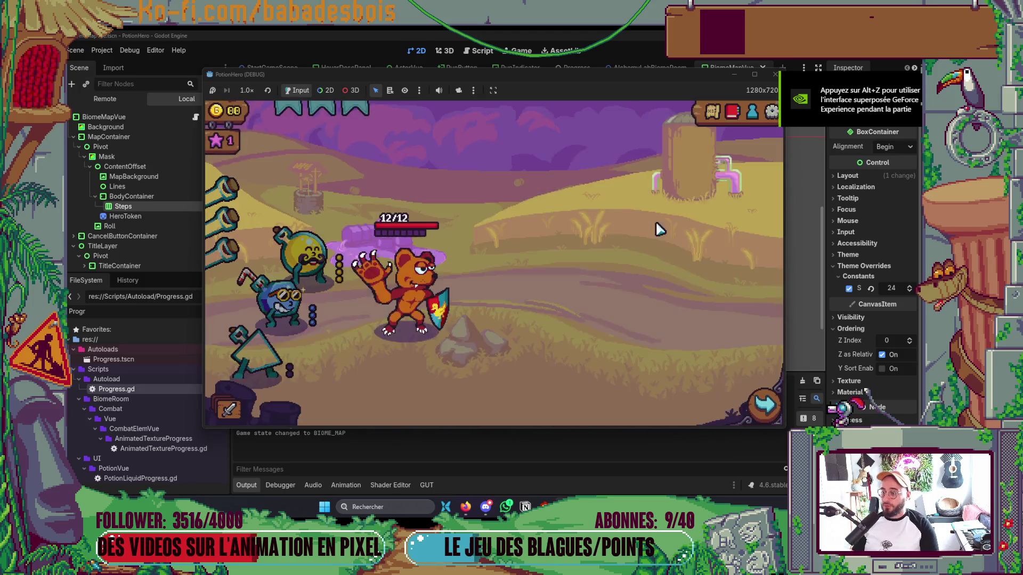
key(alt+Tab)
key(Tab)
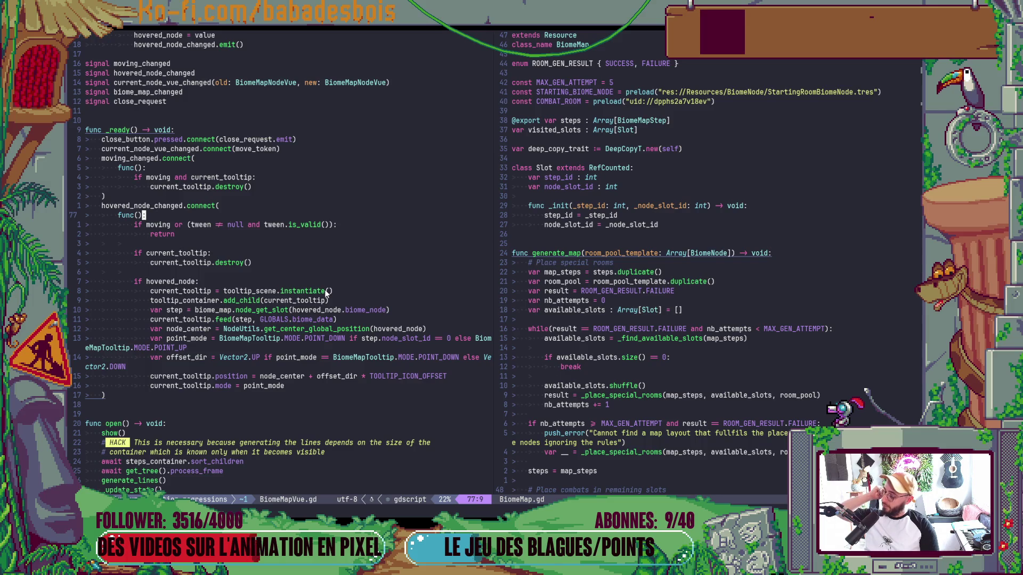
Go to the last line of open() and discard a mistyped 'oopen' entry.
scroll(297, 303, down, 2)
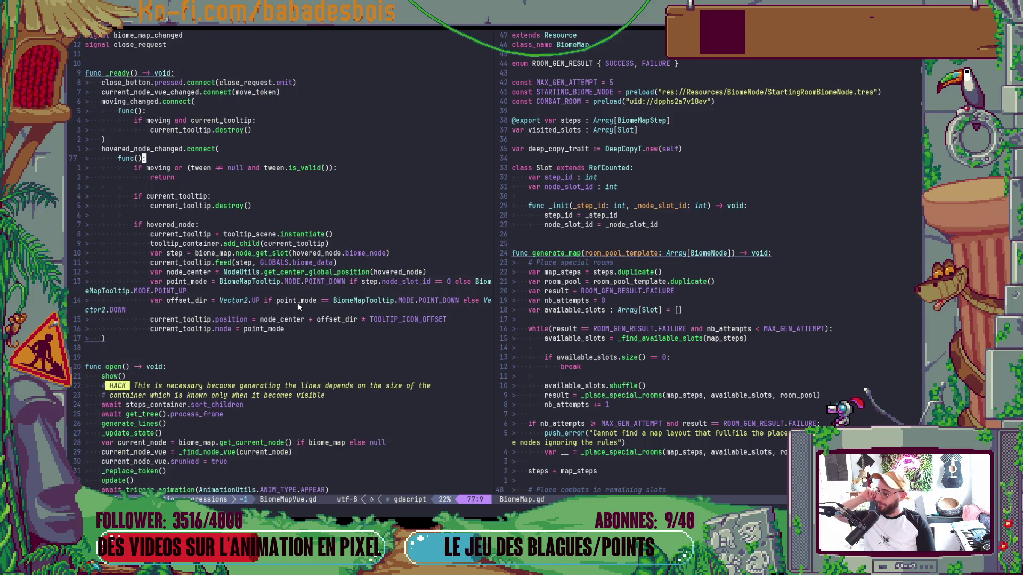
click(187, 344)
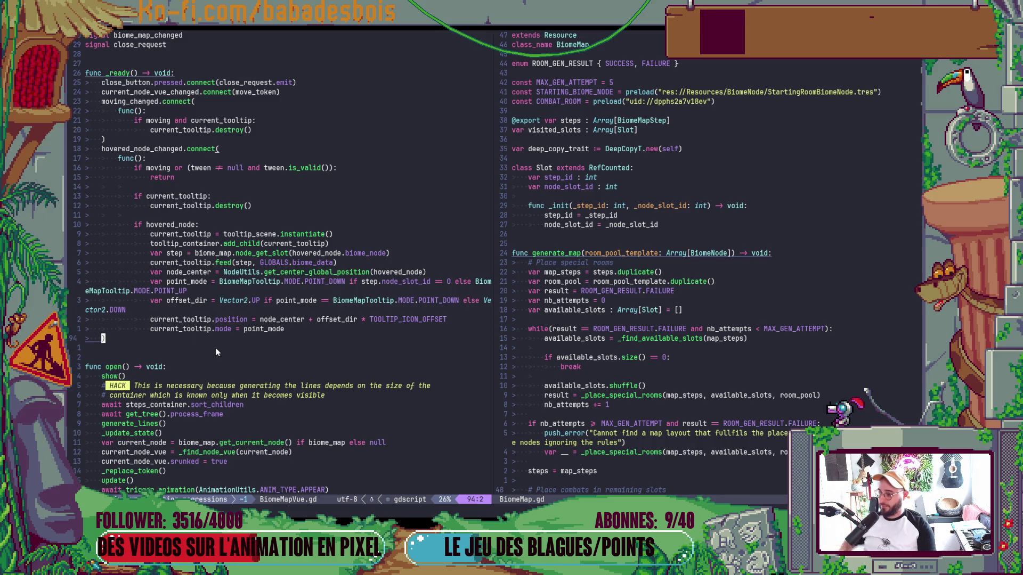
scroll(220, 334, down, 3)
click(217, 406)
text(oopen)
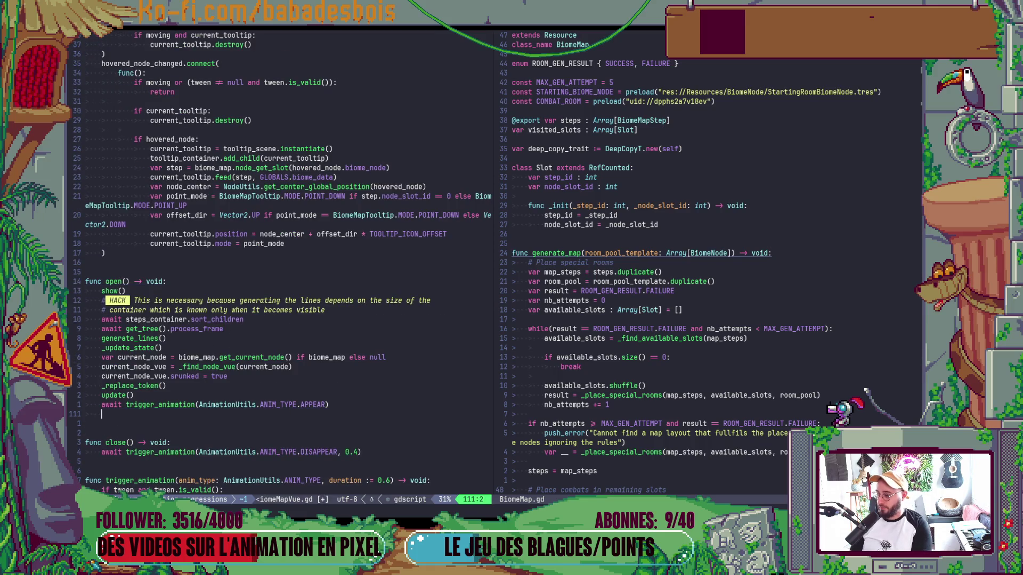
key(BackSpace)
key(BackSpace)
key(BackSpace)
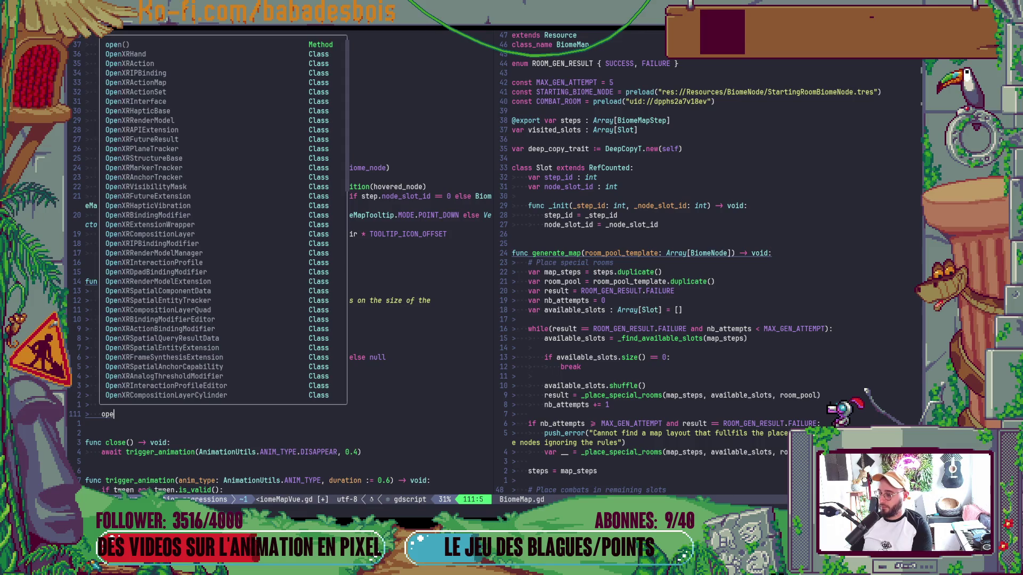
key(Escape)
Declare 'signal open_animation_finished' after the existing signal declarations.
scroll(255, 267, up, 11)
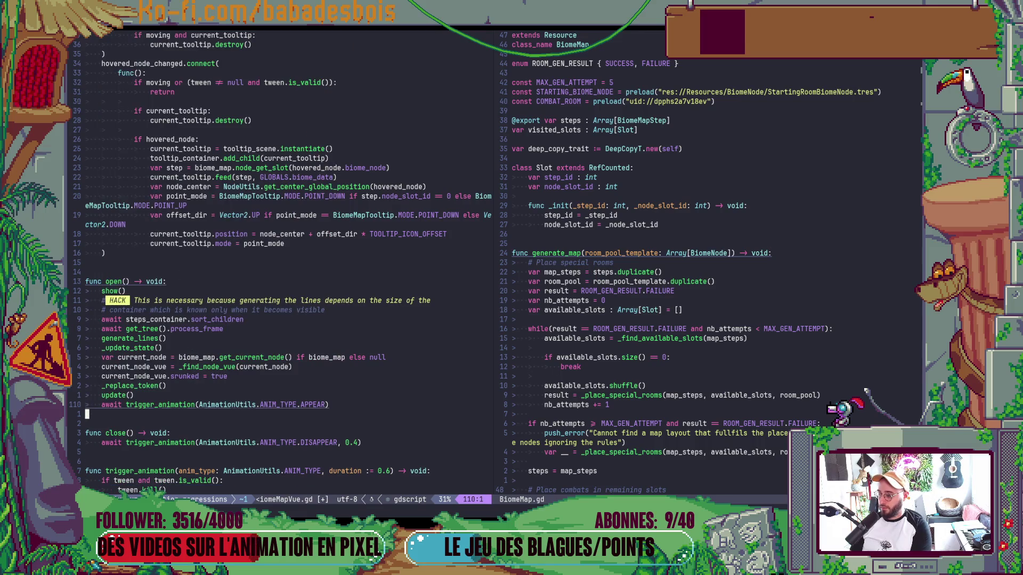
click(87, 263)
click(87, 281)
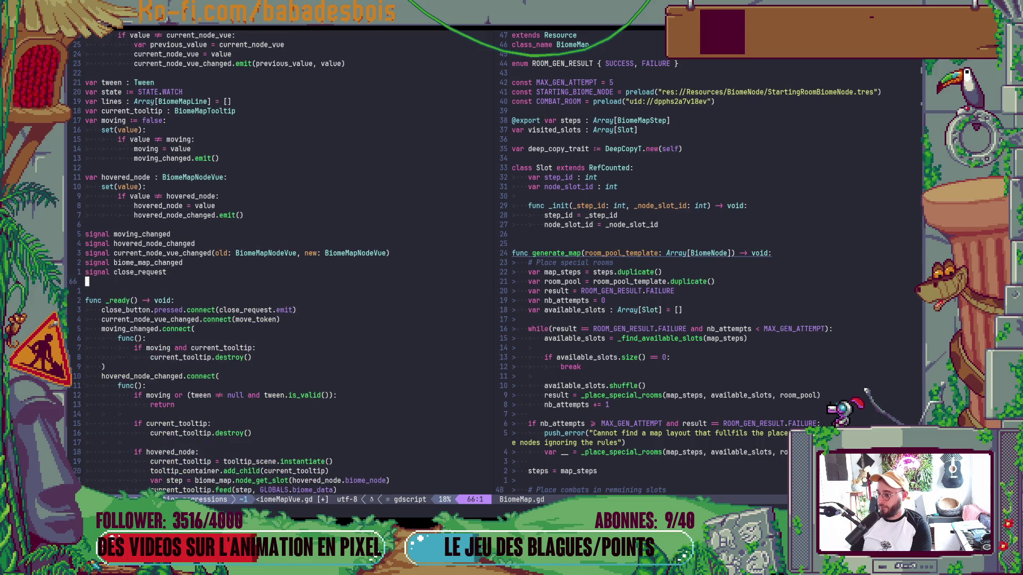
text(isignal p)
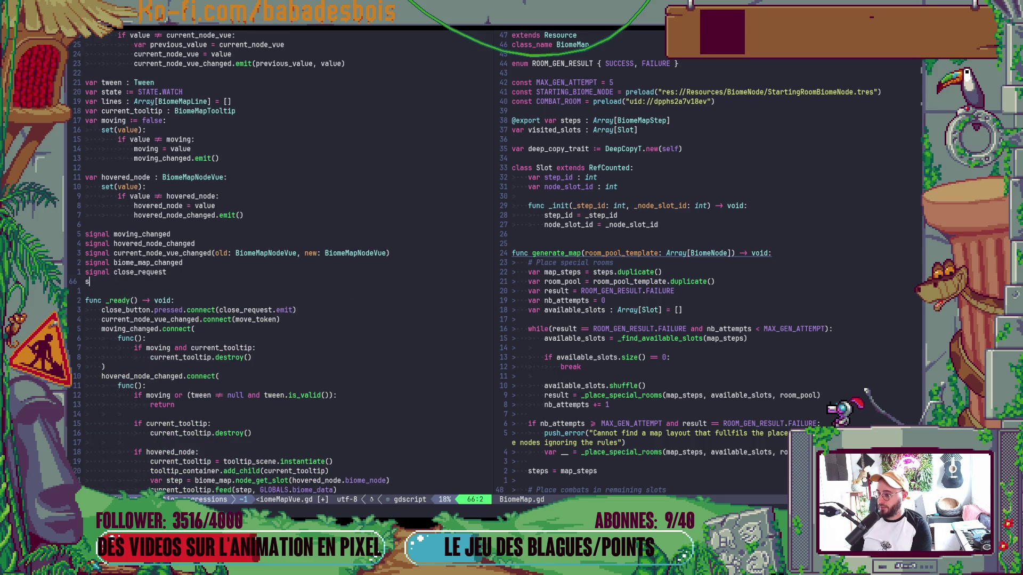
key(BackSpace)
text(open_animat)
text(ion_fini)
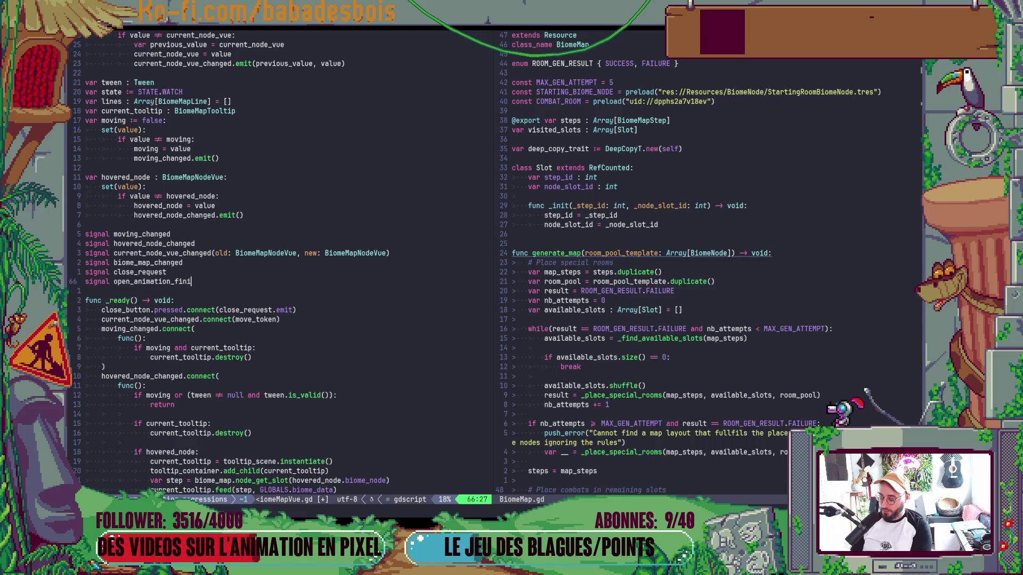
text(shed)
key(Escape)
Add an indented 'open_animation_finished.emit()' at the end of open() and save the script.
key(b)
key(ctrl+d)
key(ctrl+d)
key(p)
key(u)
key(ctrl+r)
key(greater)
key(greater)
key(alt+Tab)
key(alt+Tab)
key(Escape)
text(A.emit())
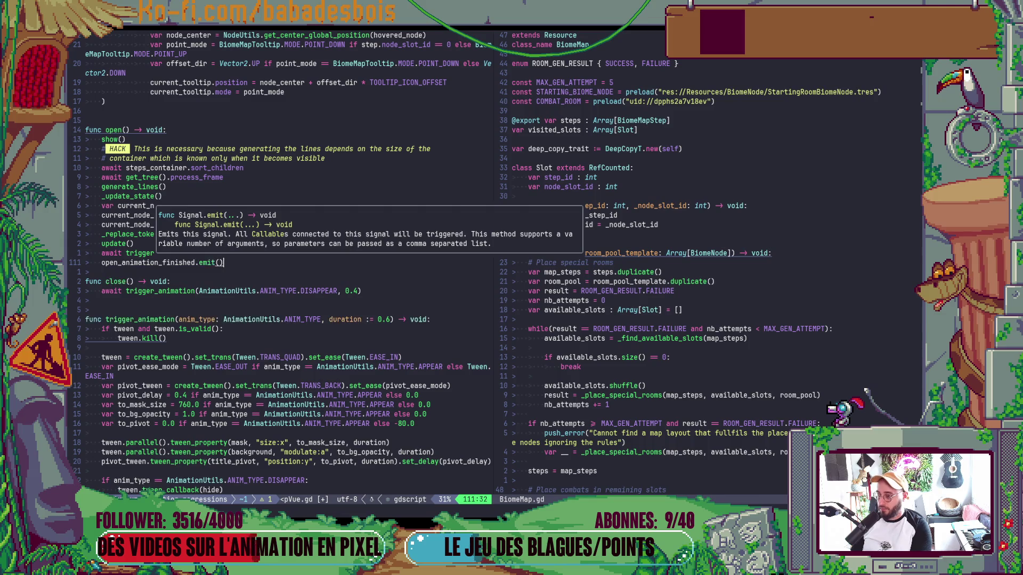
key(Escape)
key(ctrl+s)
key(ctrl+o)
Add 'open_animation_finished.connect(' on a new line below the hover handler connection.
key(j)
key(j)
key(j)
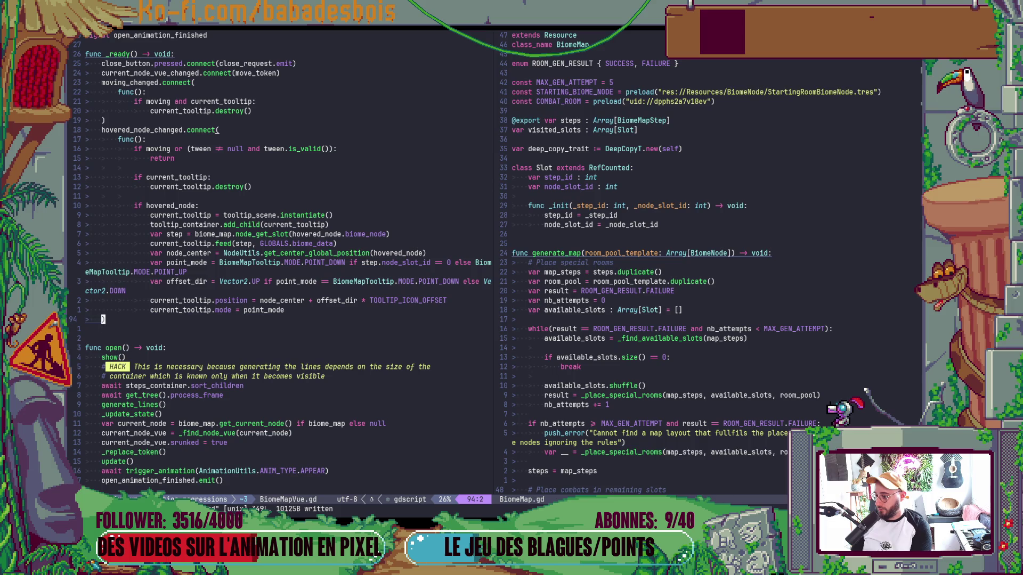
key(o)
key(Return)
text(op)
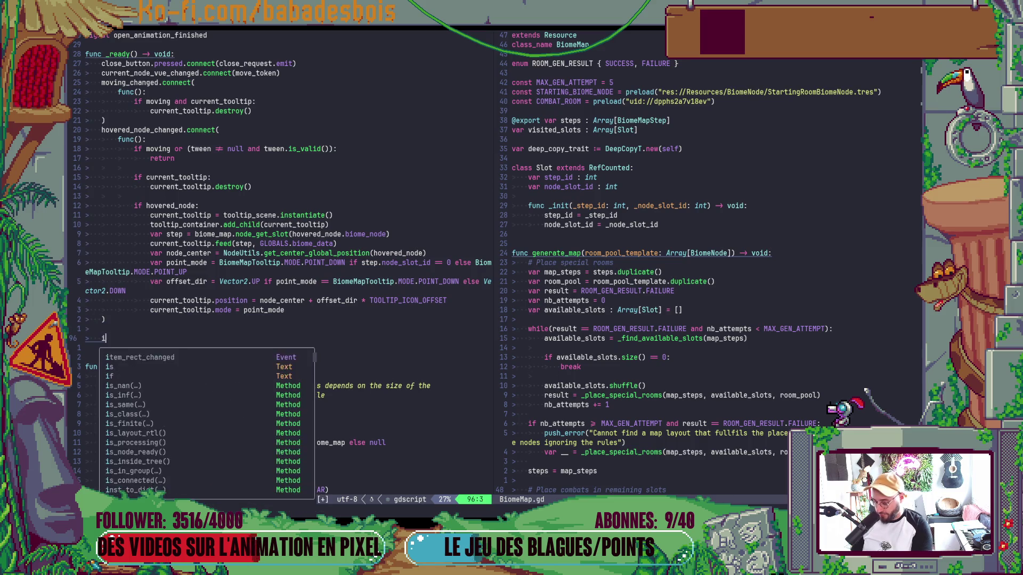
key(Tab)
text(.connect()
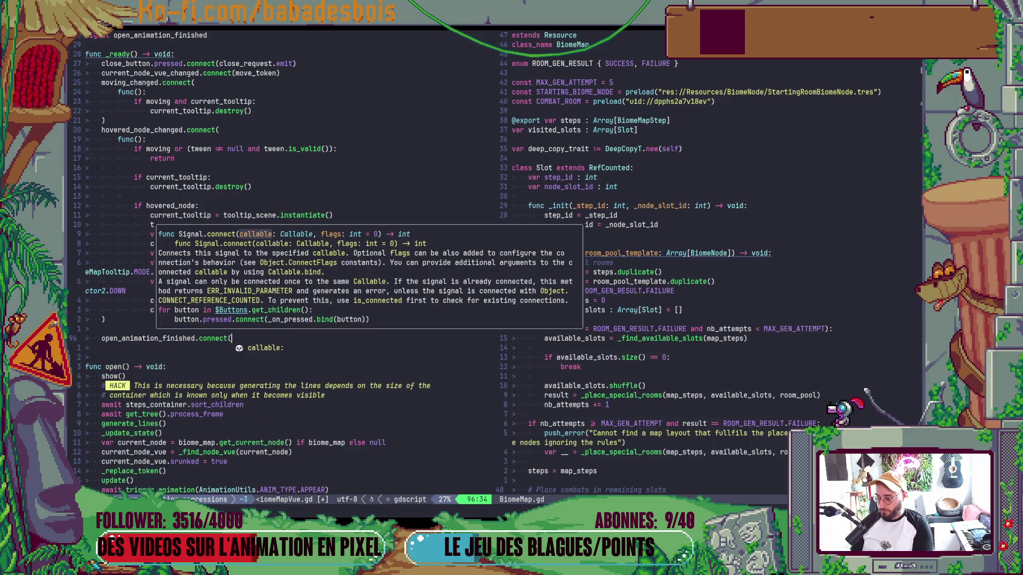
Add a 'func():' lambda inside the connect call with an indented, empty body line.
key(Return)
text(func():)
key(Return)
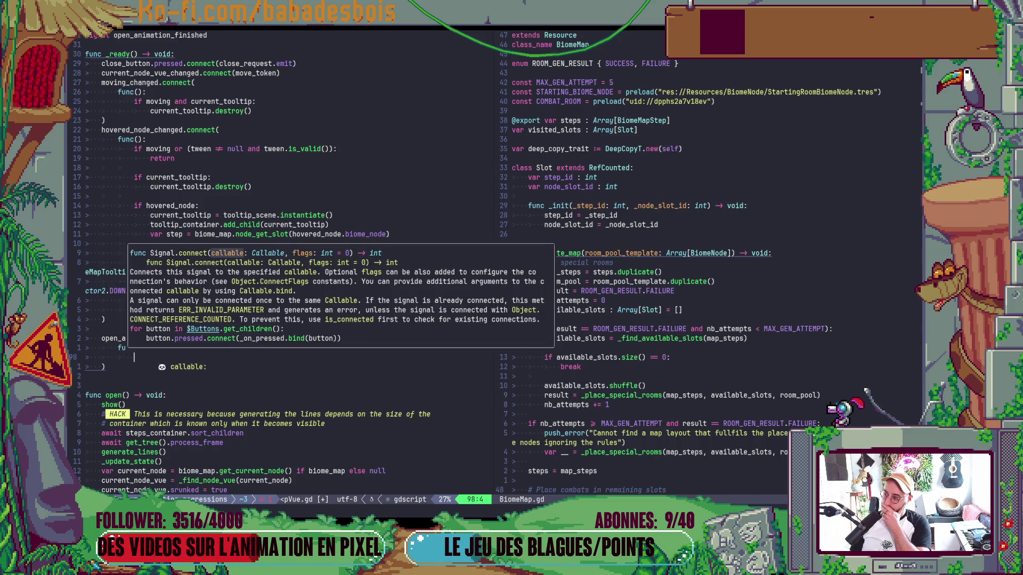
key(Escape)
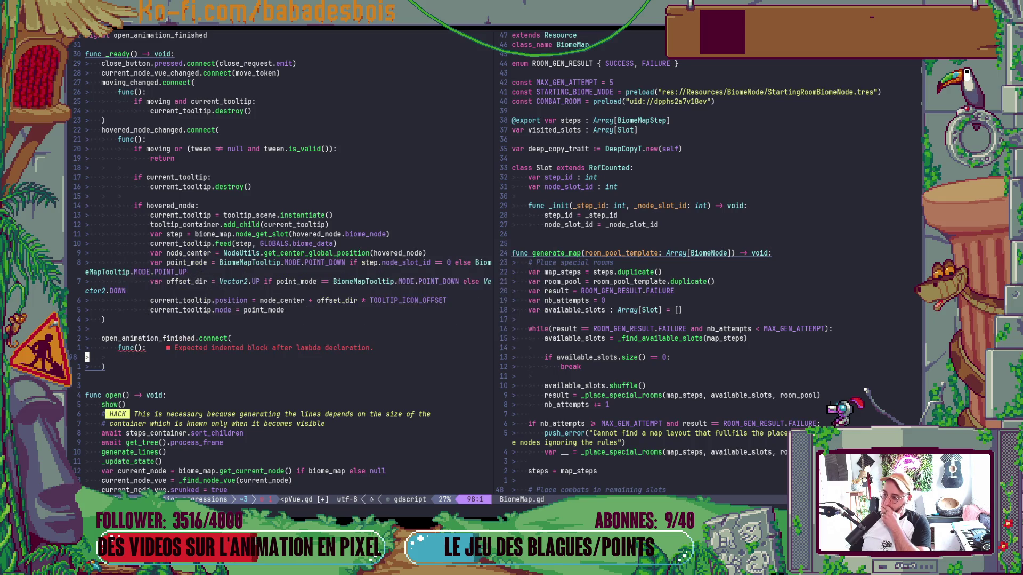
key(i)
key(Tab)
key(Tab)
key(Tab)
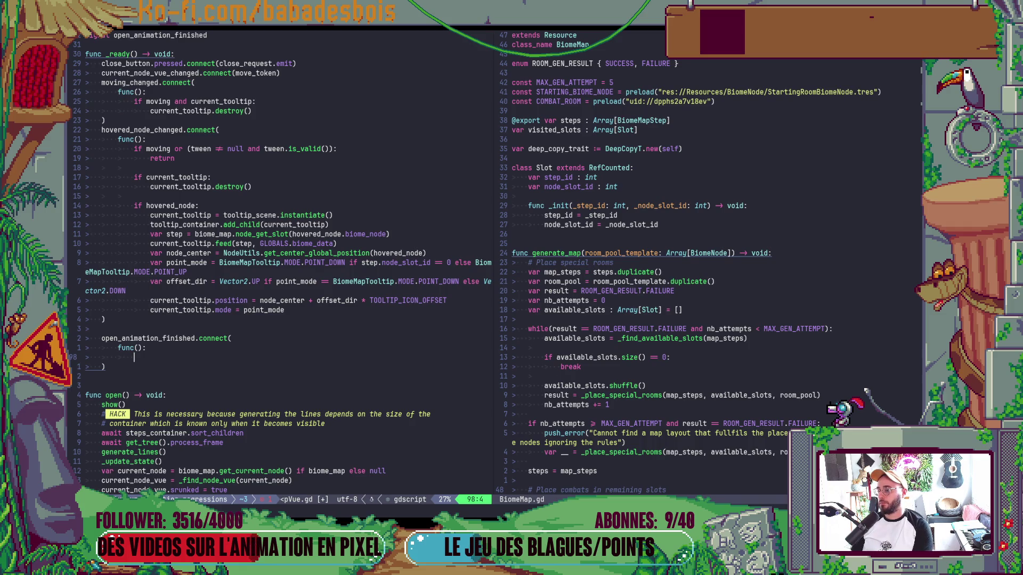
key(Escape)
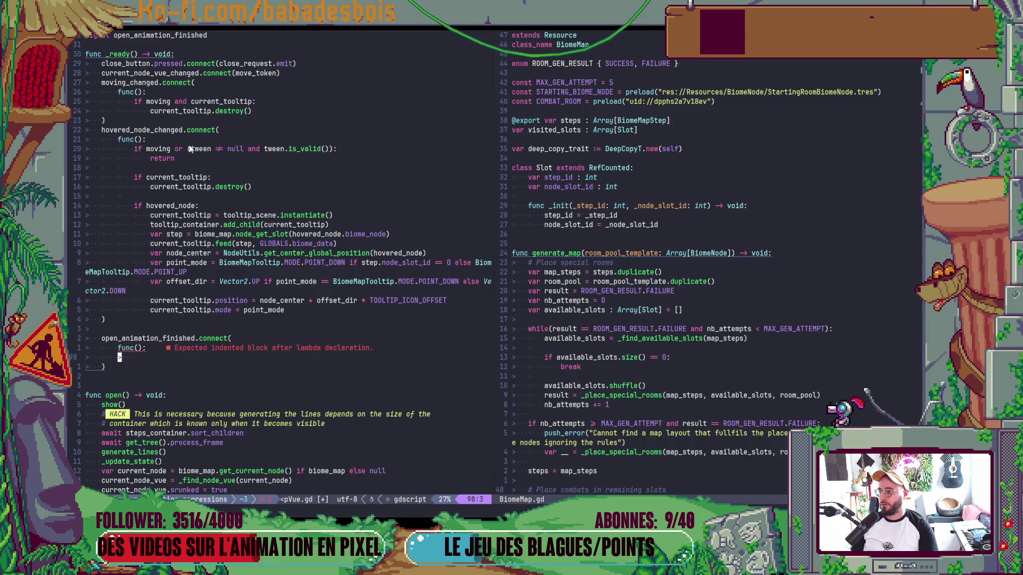
scroll(190, 149, up, 3)
scroll(186, 152, up, 5)
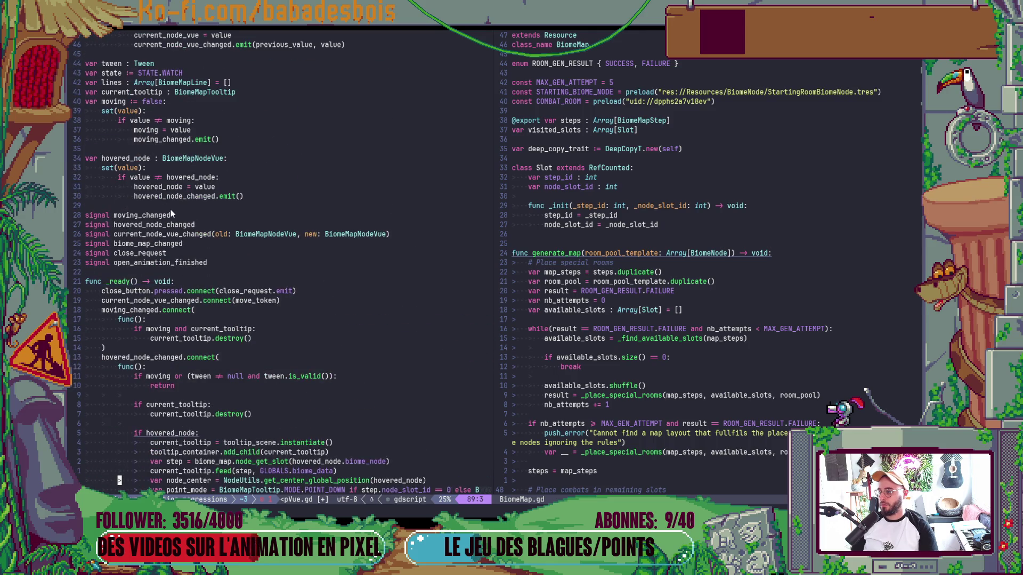
Cut the body lines out of the hovered_node_changed lambda.
scroll(170, 209, down, 9)
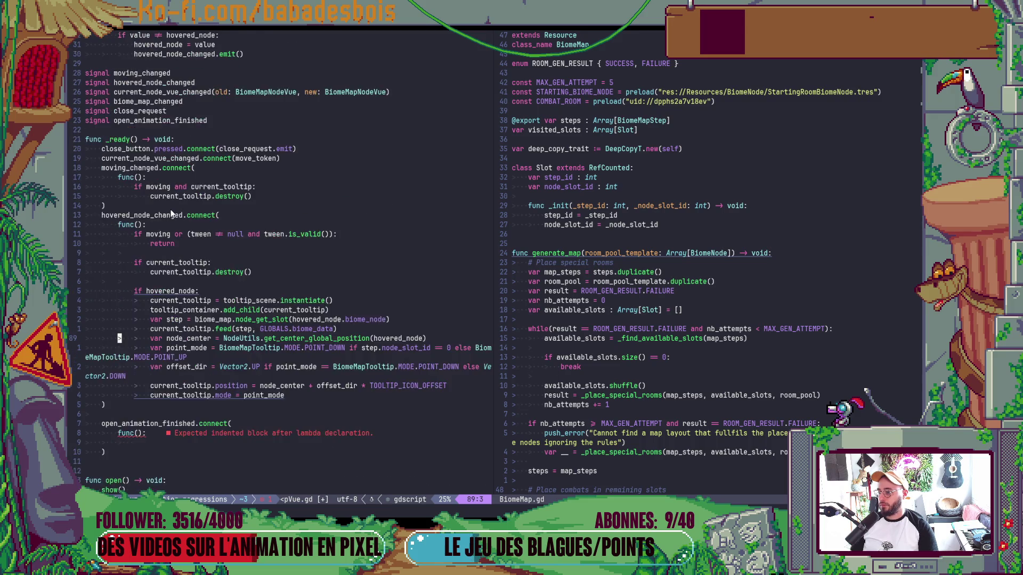
key(a)
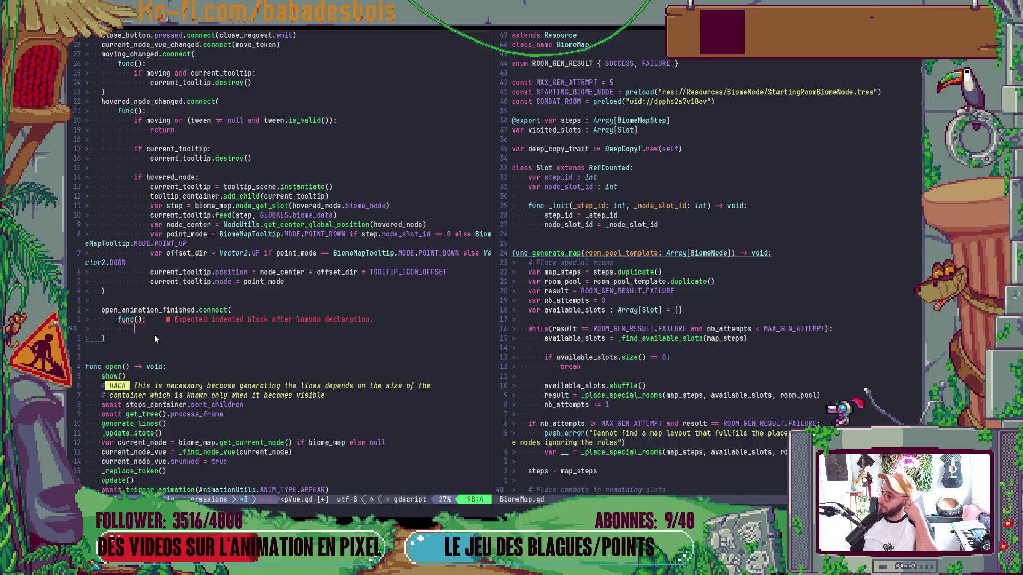
key(Escape)
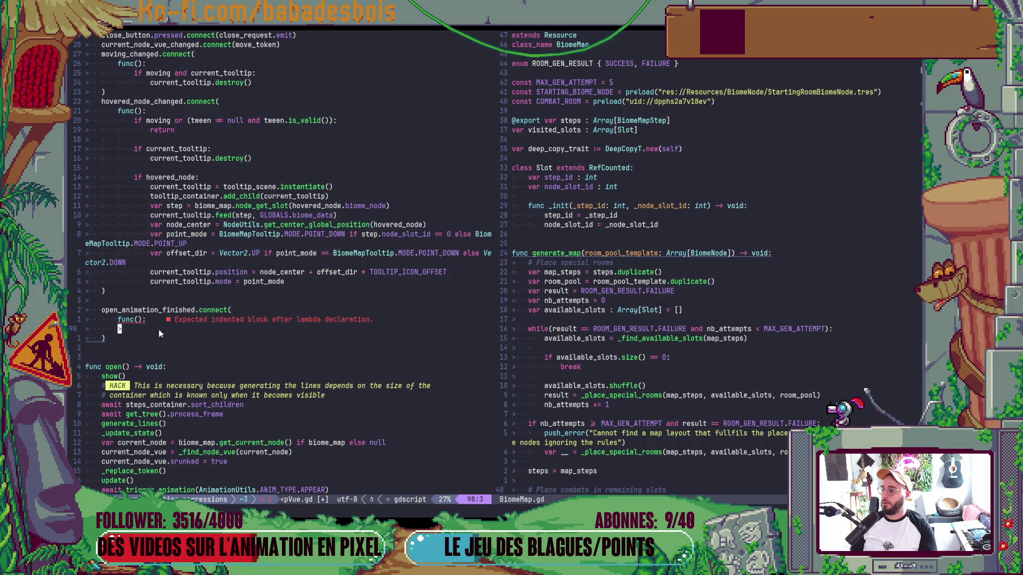
click(168, 113)
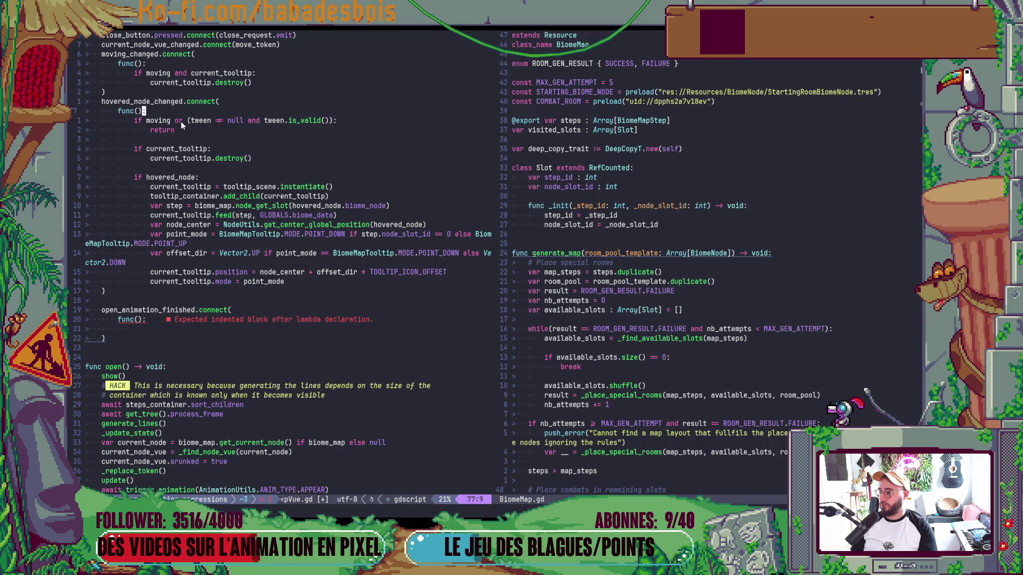
key(V)
key(j)
key(j)
key(j)
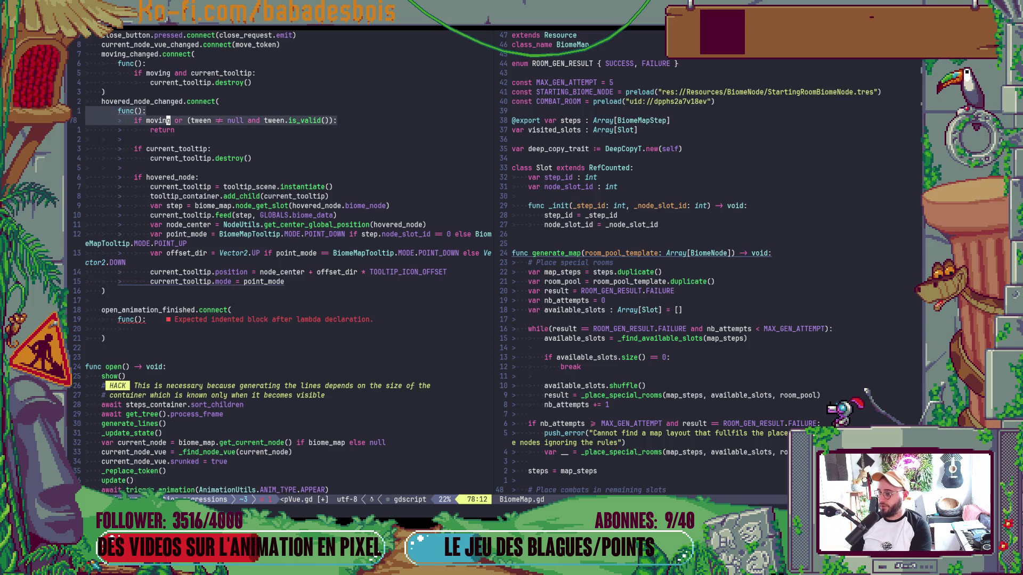
key(d)
Paste the cut tooltip code at class level below the signal connections and dedent it.
key(j)
key(j)
key(j)
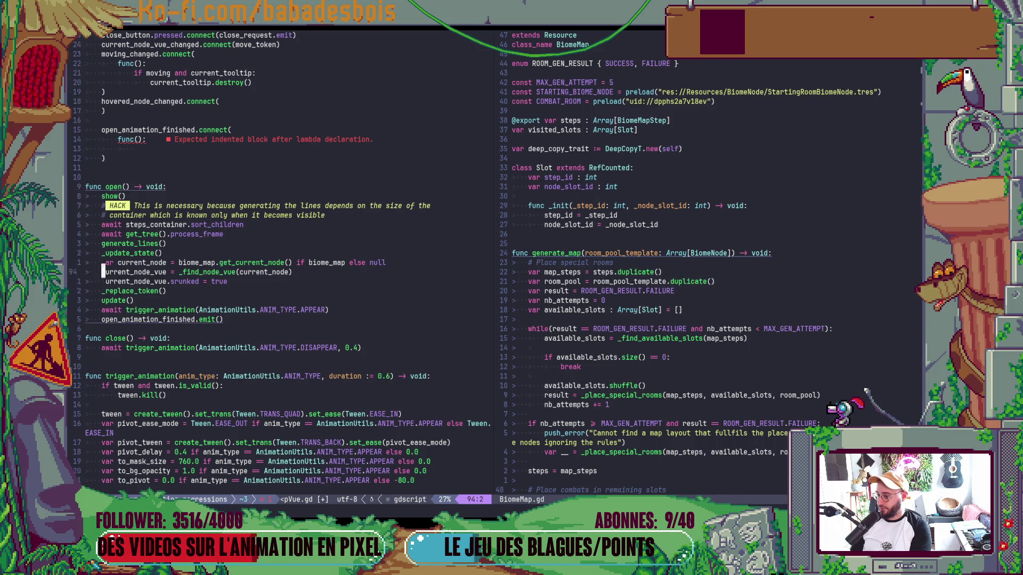
key(ctrl+v)
key(k)
key(k)
key(Escape)
key(k)
key(k)
key(k)
key(P)
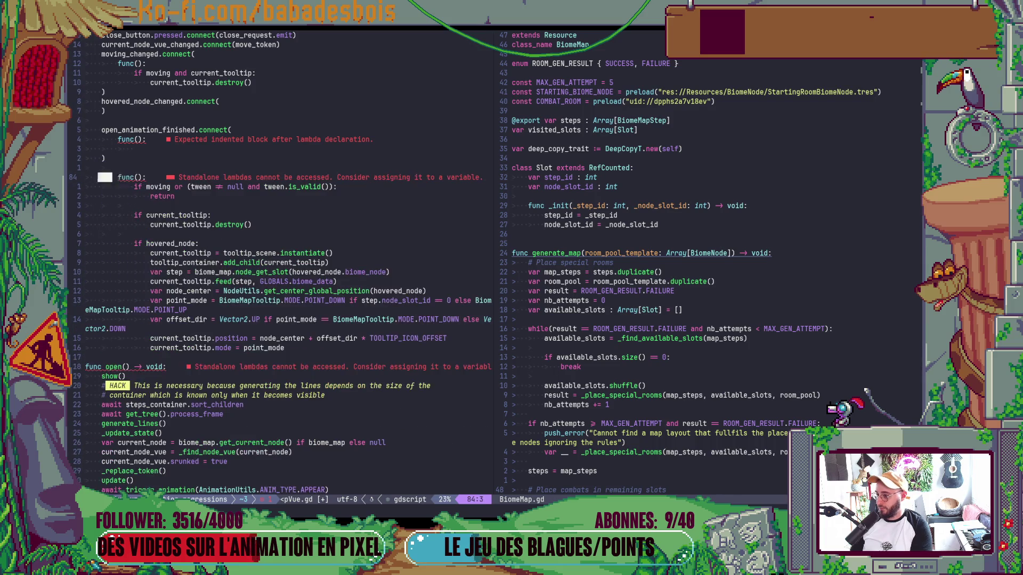
key(V)
key(j)
key(j)
key(j)
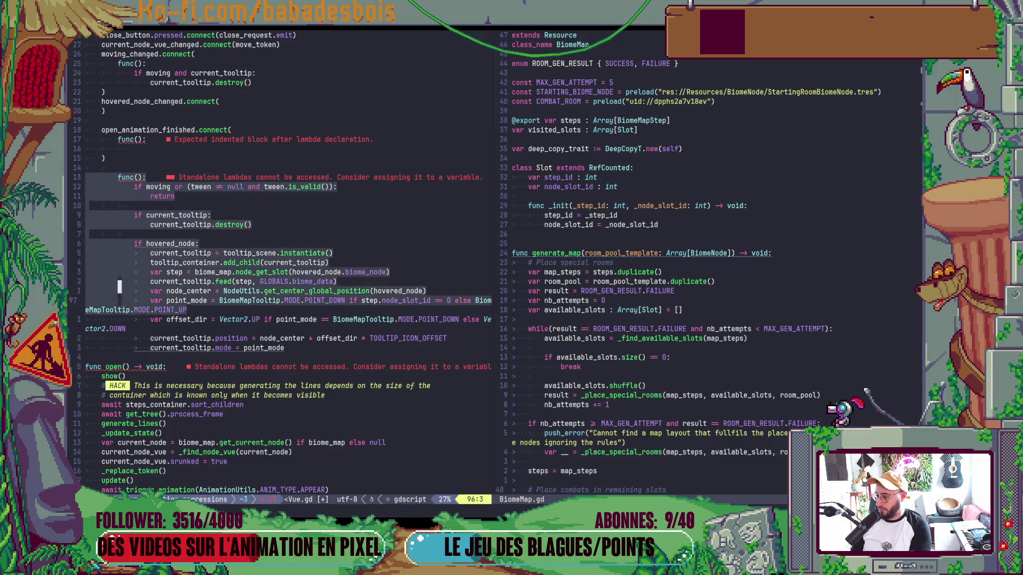
key(<)
key(<)
Replace the leftover func(): line with the header 'func generate_current_node_tooltip() -> void:'.
key(Escape)
key(k)
key(k)
key(k)
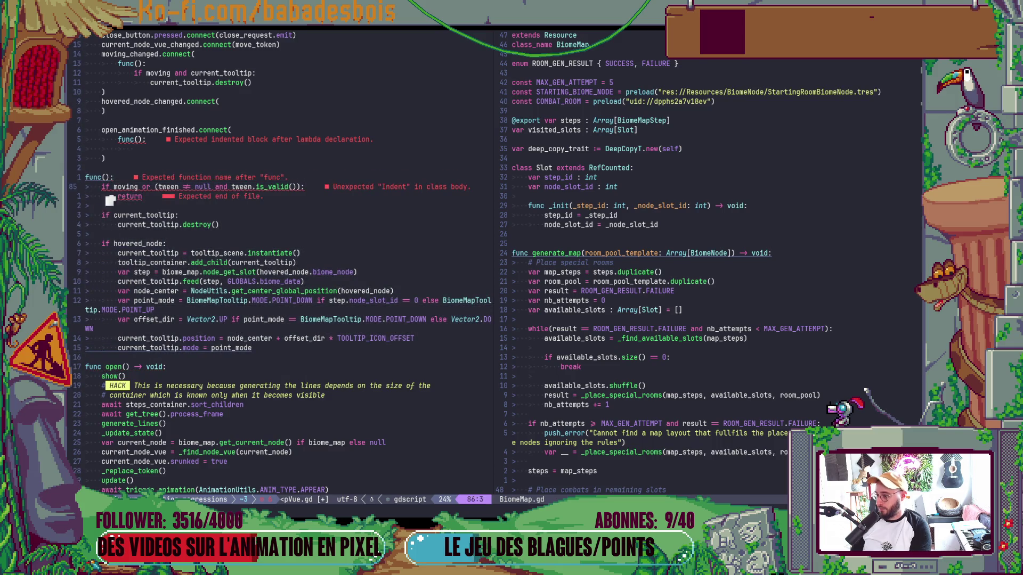
key(d)
key(d)
text(O)
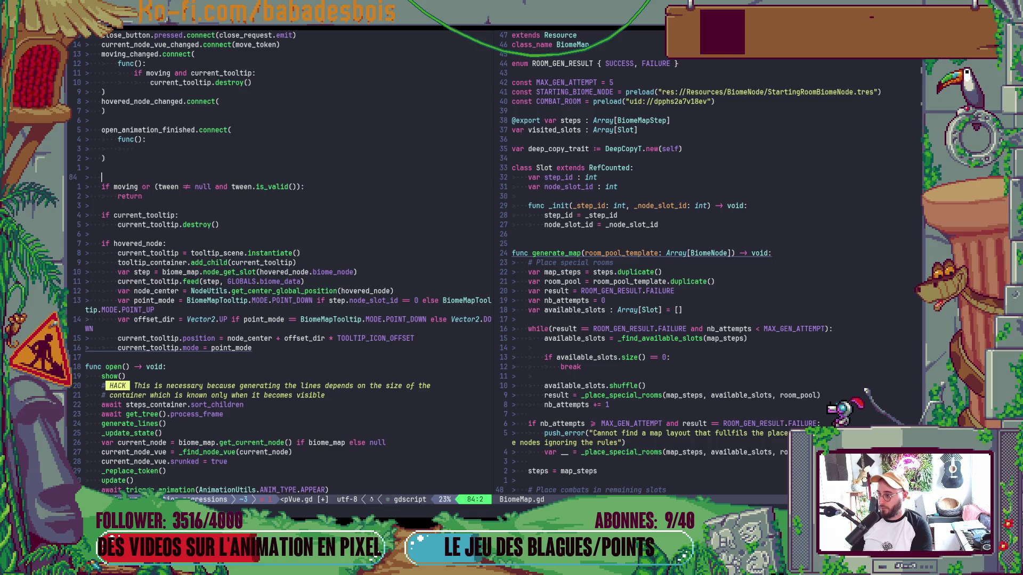
text(func )
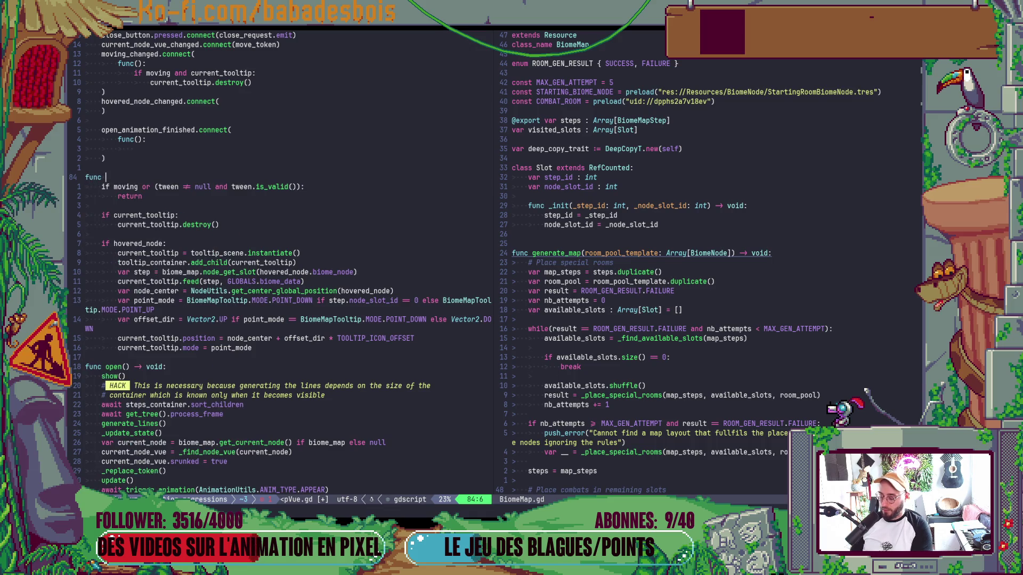
text(g)
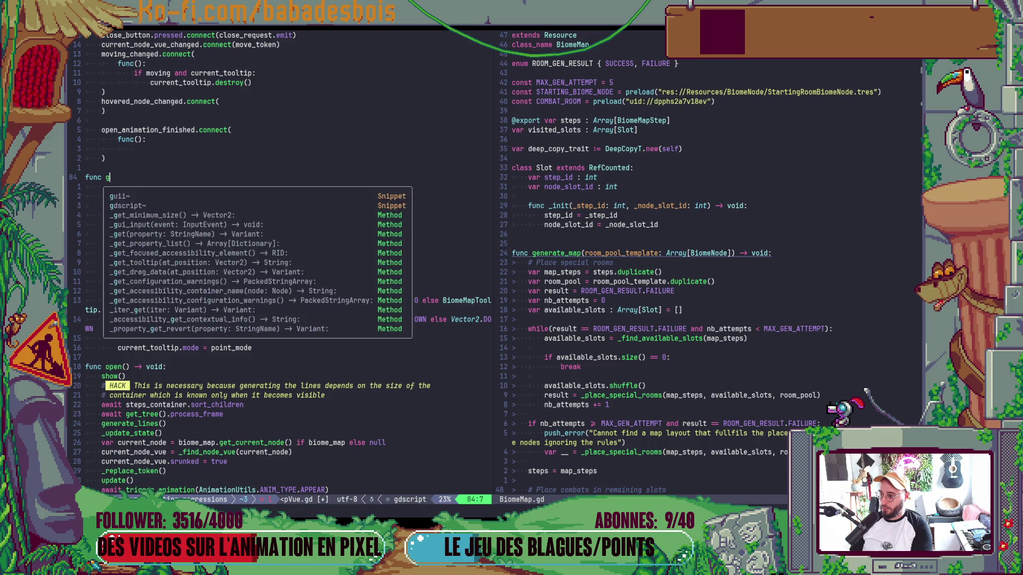
text(eneratecurrent_)
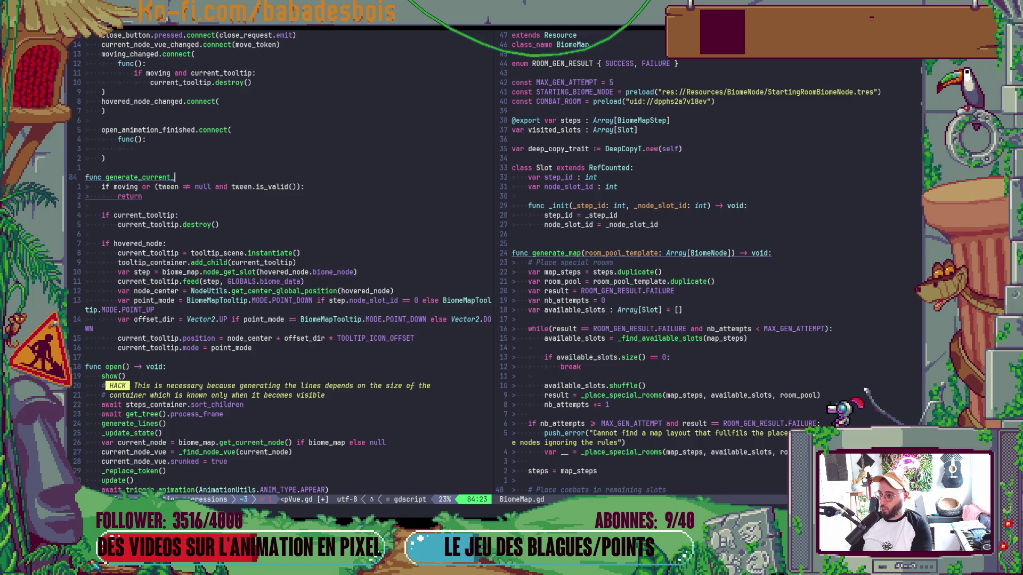
text(node)
text(_tooli)
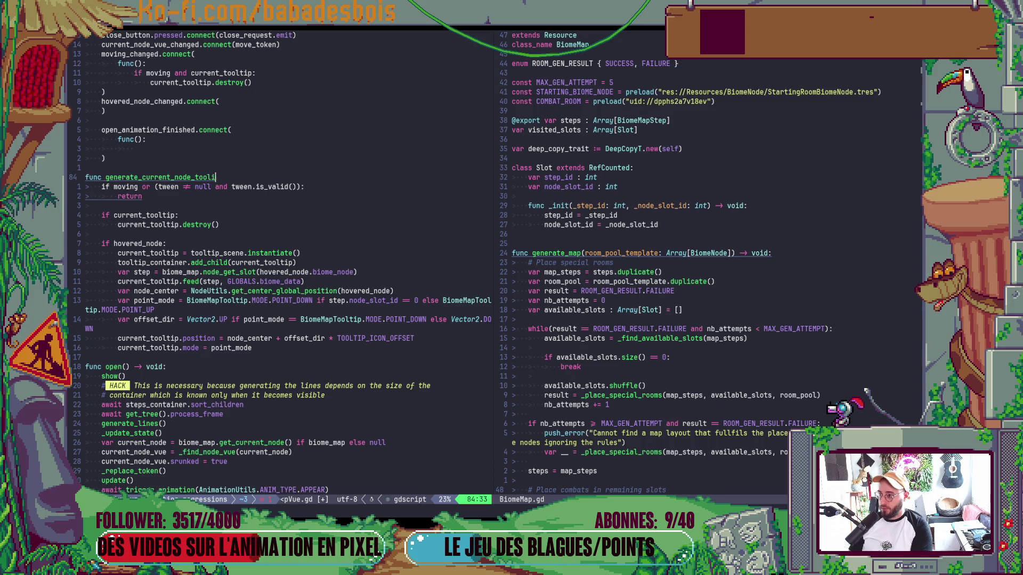
text(p() -)
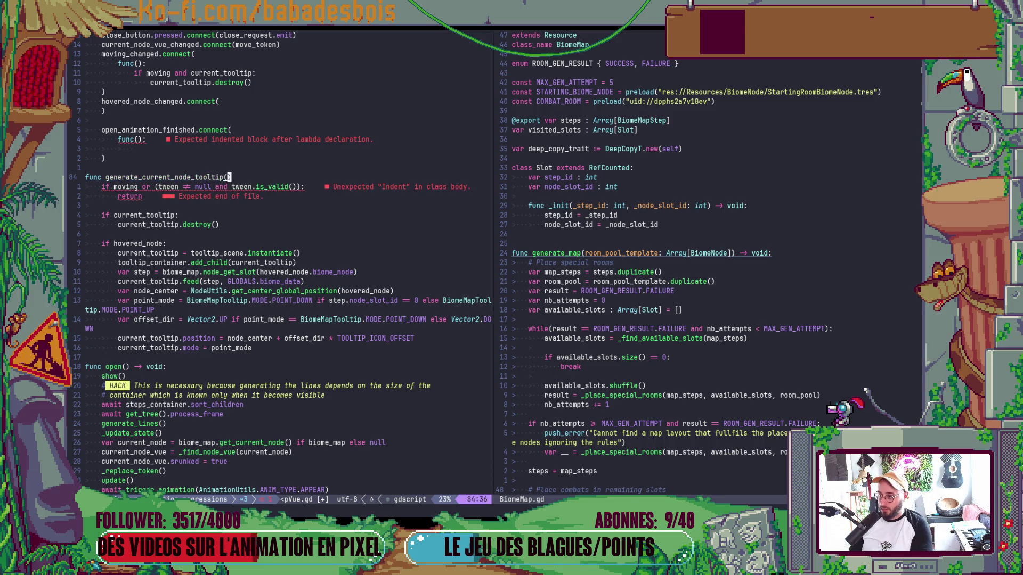
text(> void)
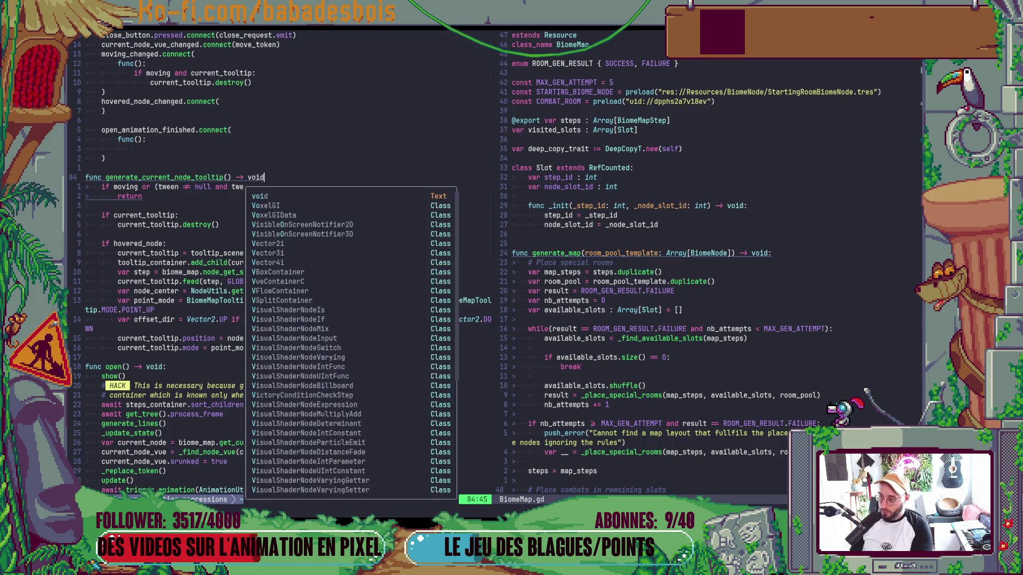
text(:)
key(Escape)
Replace the open-animation lambda with generate_current_node_tooltip in its connect() call.
key(b)
key(b)
key(b)
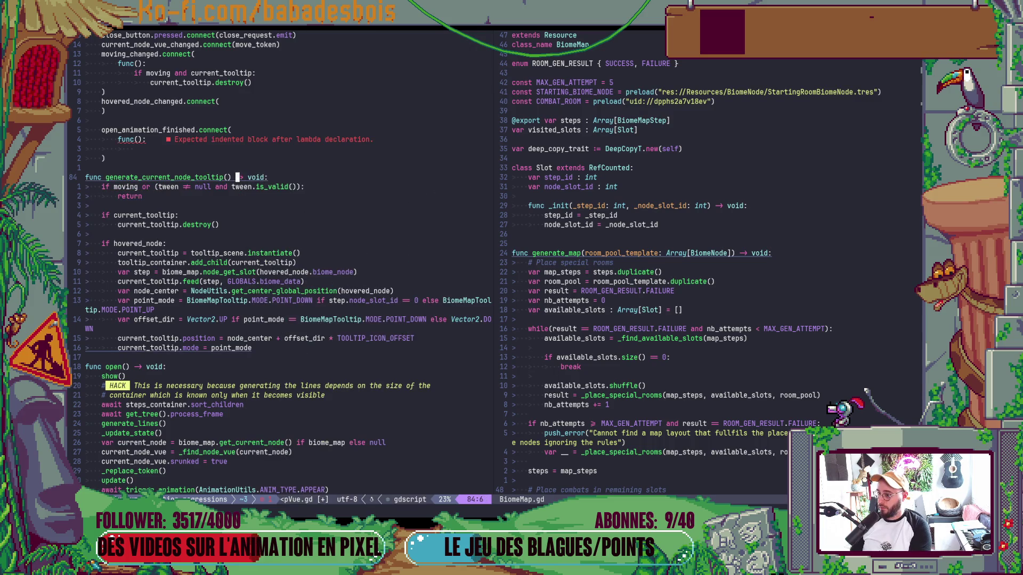
key(k)
key(k)
key(k)
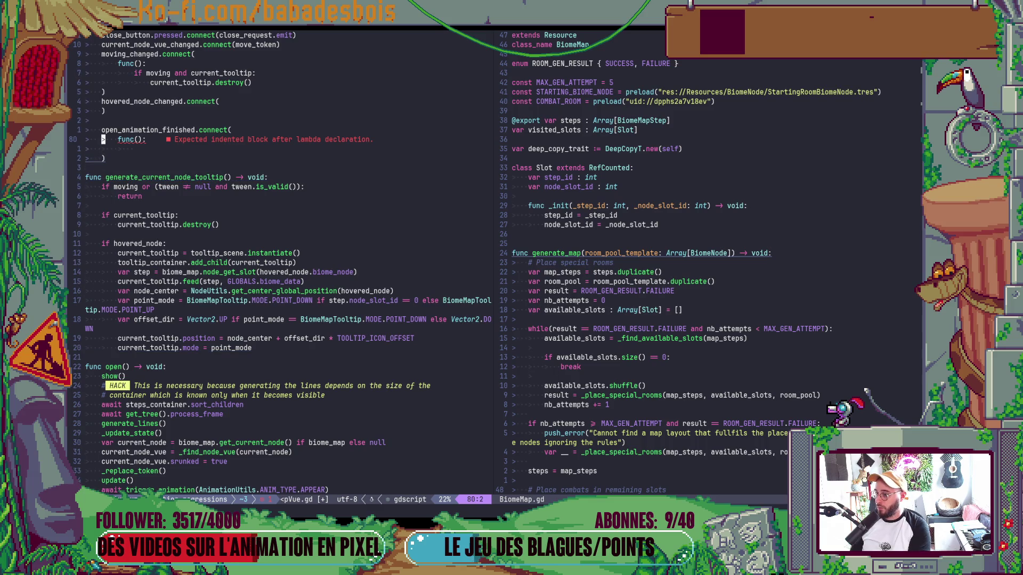
key(c)
key(c)
text(generate_current_node_tooltipL)
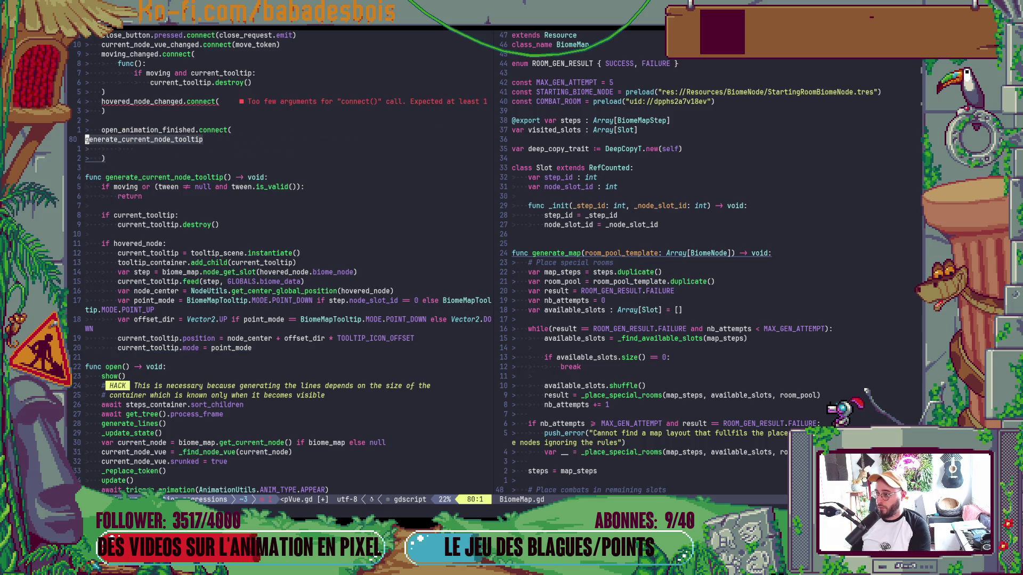
key(BackSpace)
text(()
Join the open_animation_finished connect call onto a single line.
key(BackSpace)
key(Escape)
key(k)
key(V)
key(j)
key(j)
key(j)
key(J)
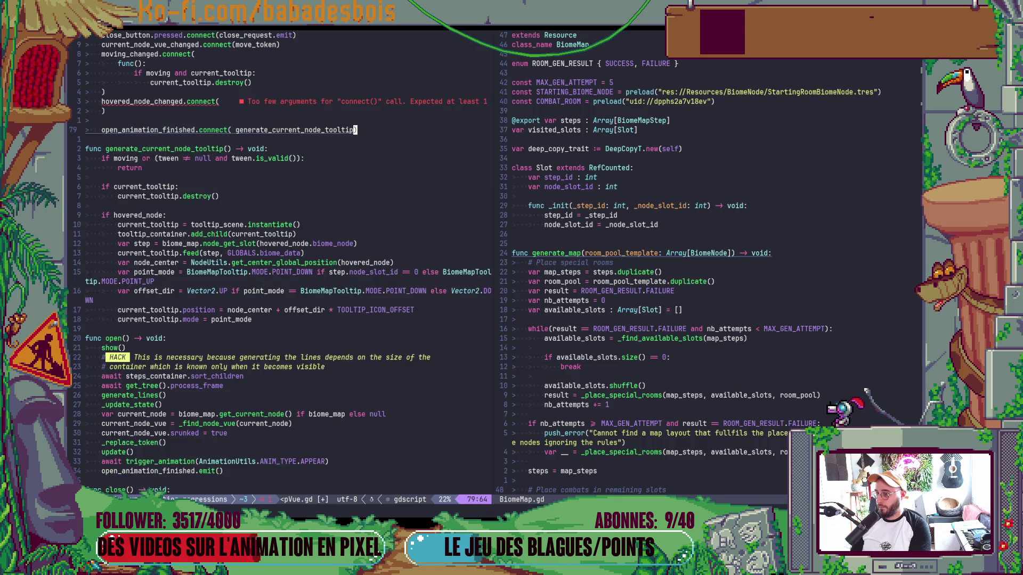
key(x)
key(k)
key(k)
Connect hovered_node_changed to generate_current_node_tooltip and delete the leftover closing parenthesis line.
key(percent)
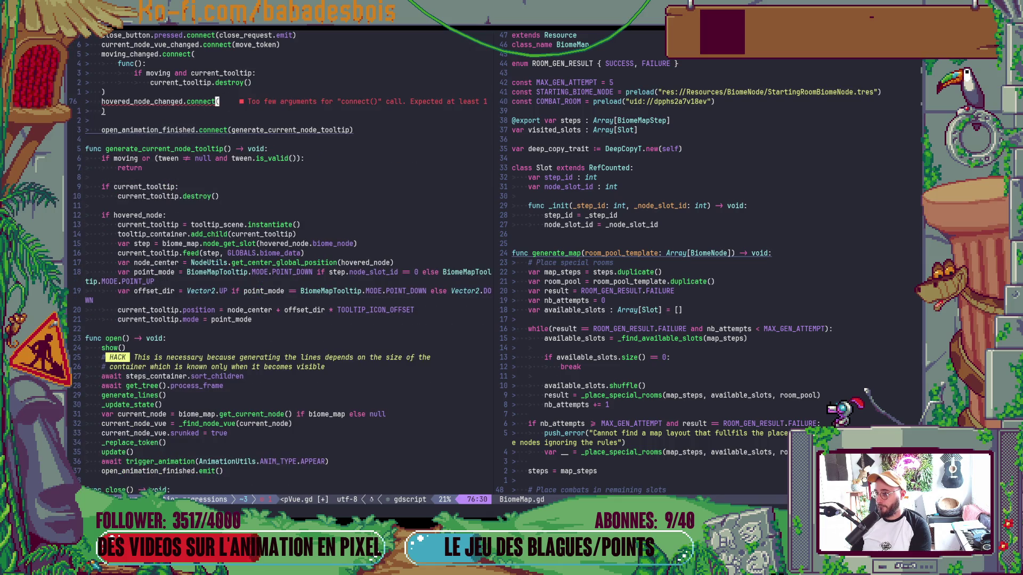
text(agen)
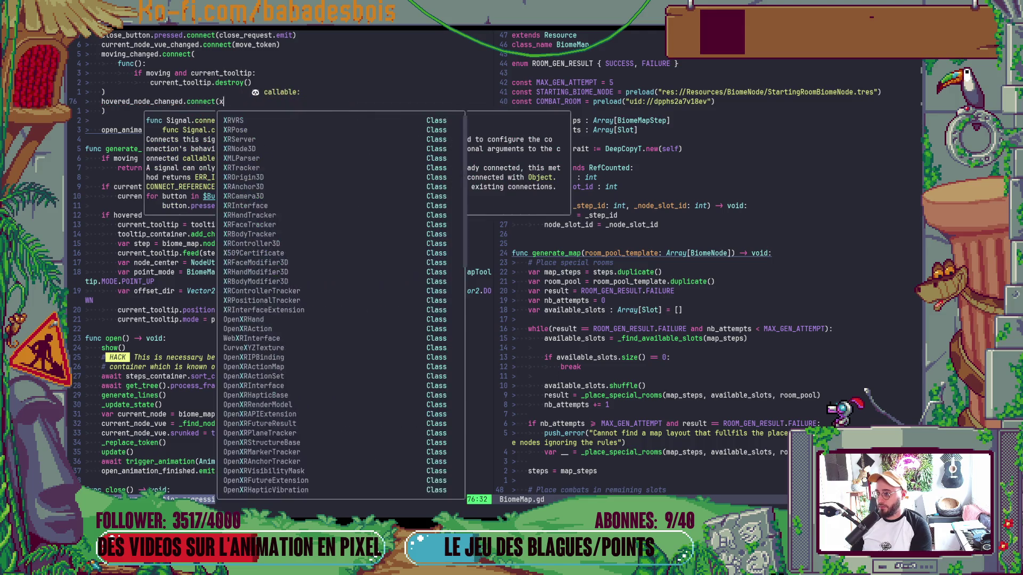
key(Tab)
key(Return)
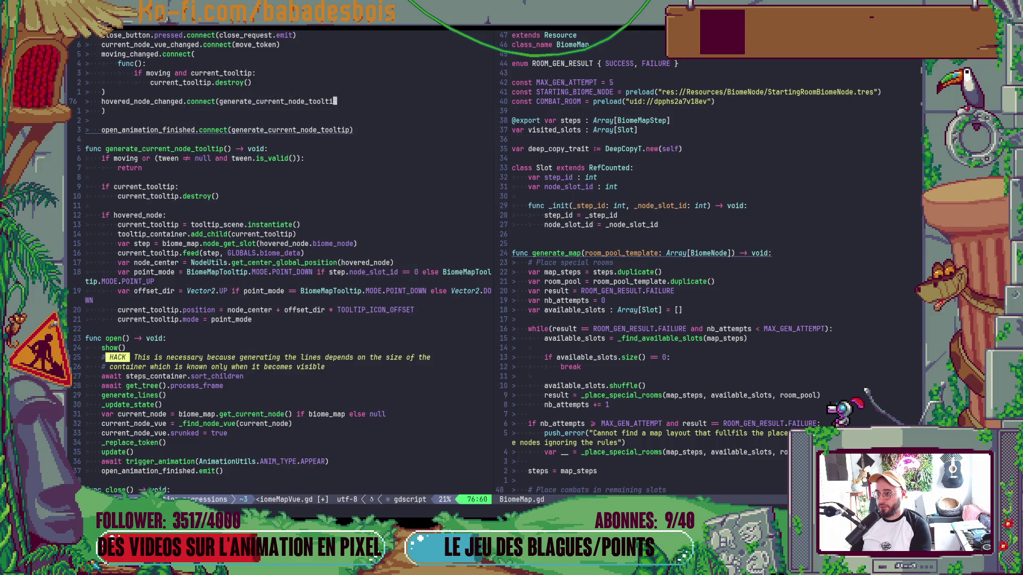
text())
key(d)
key(d)
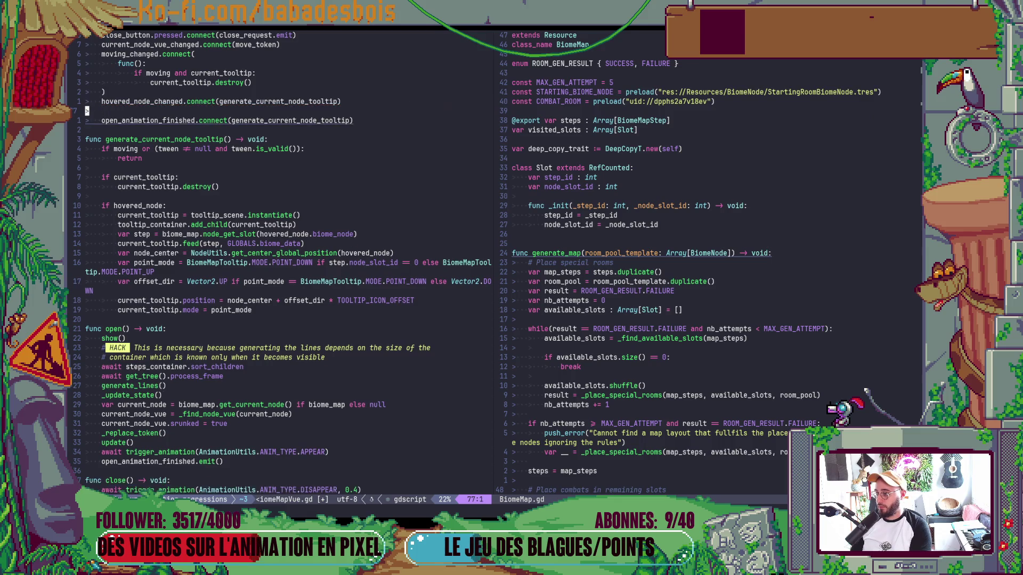
key(d)
key(d)
Save BiomeMapVue.gd and bring the running game window forward.
text(:w)
key(Return)
key(j)
key(j)
key(j)
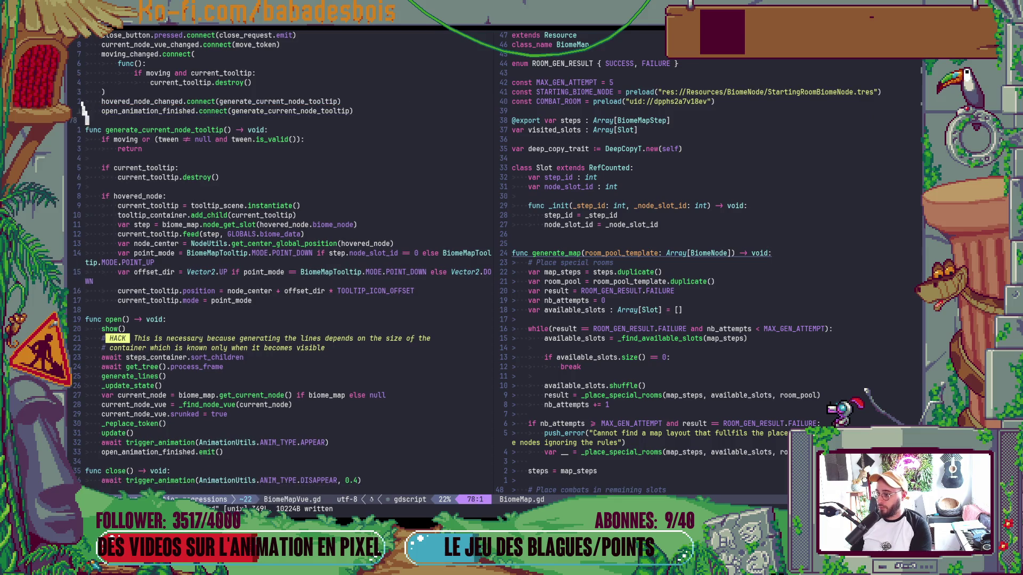
key(j)
key(j)
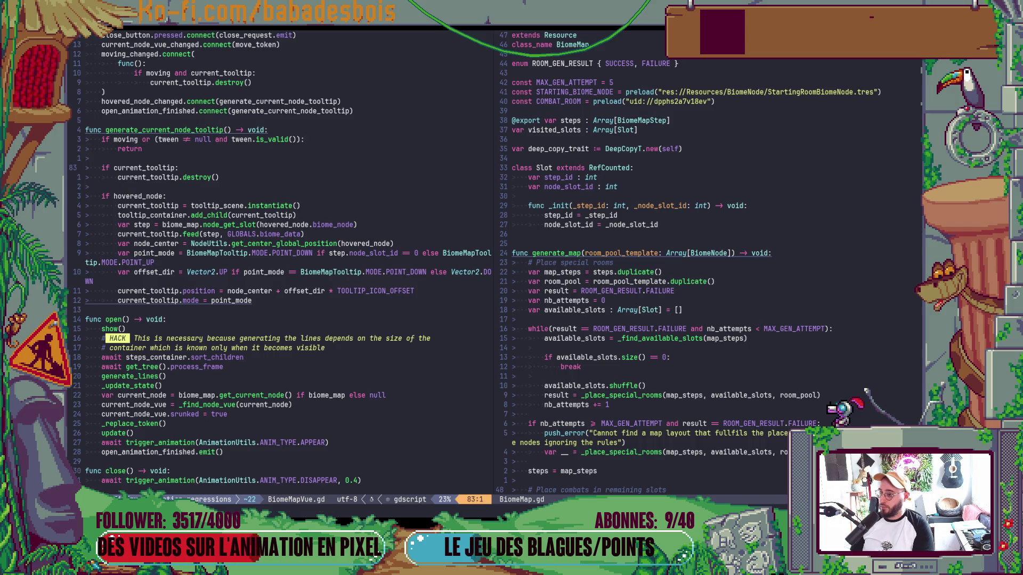
key(alt+Tab)
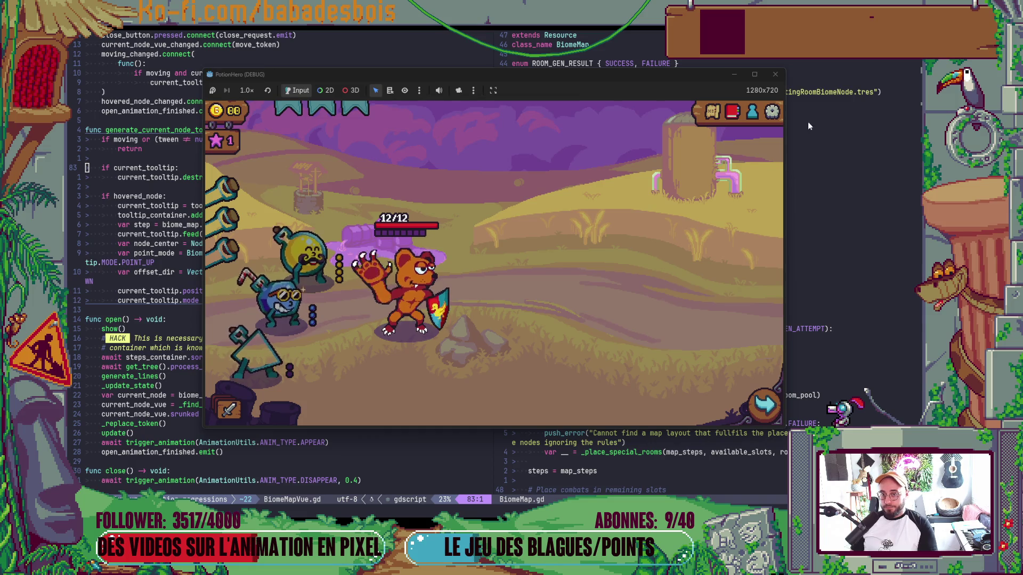
Close the running game window and return to the script.
click(777, 74)
click(358, 196)
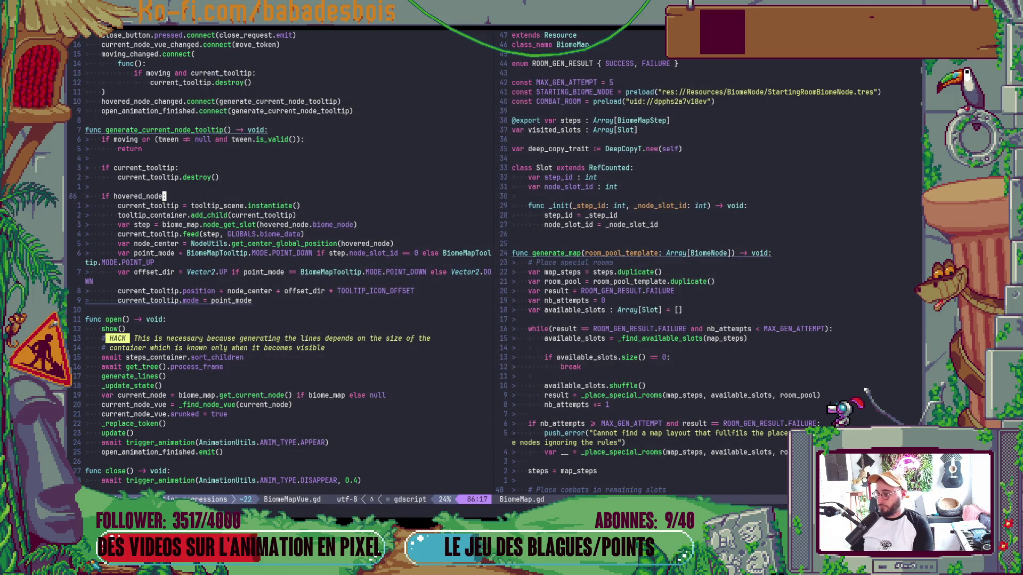
key(j)
key(h)
key(h)
key(h)
Insert a blank line before func open() and save BiomeMapVue.gd.
key(j)
key(j)
key(j)
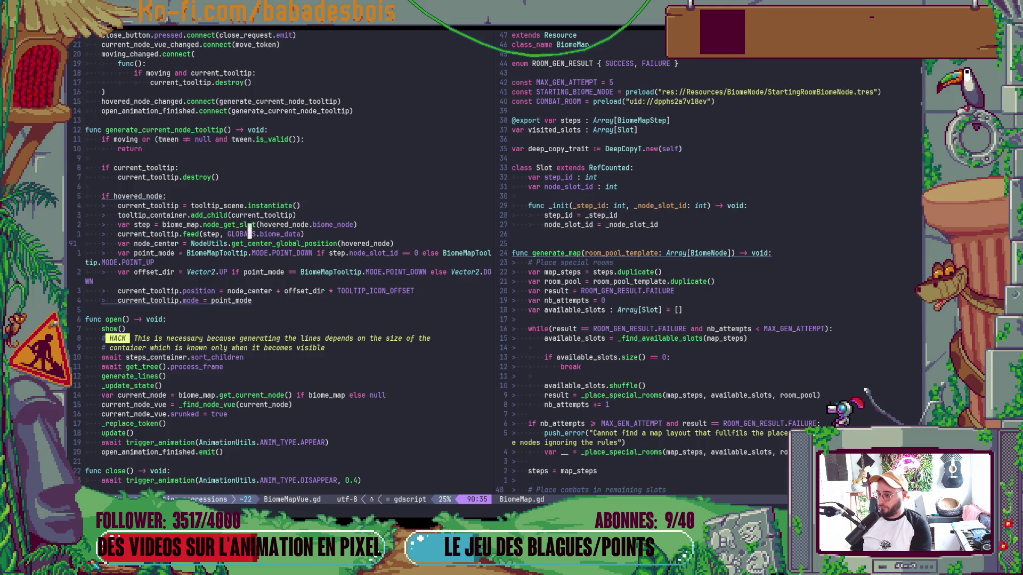
key(o)
key(Escape)
text(:w)
key(Return)
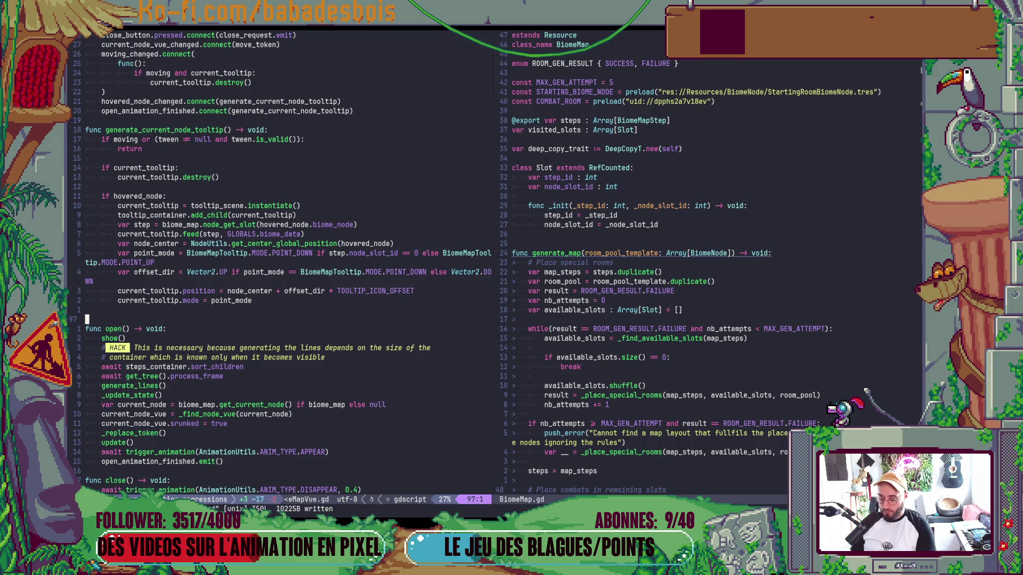
key(braceleft)
key(braceleft)
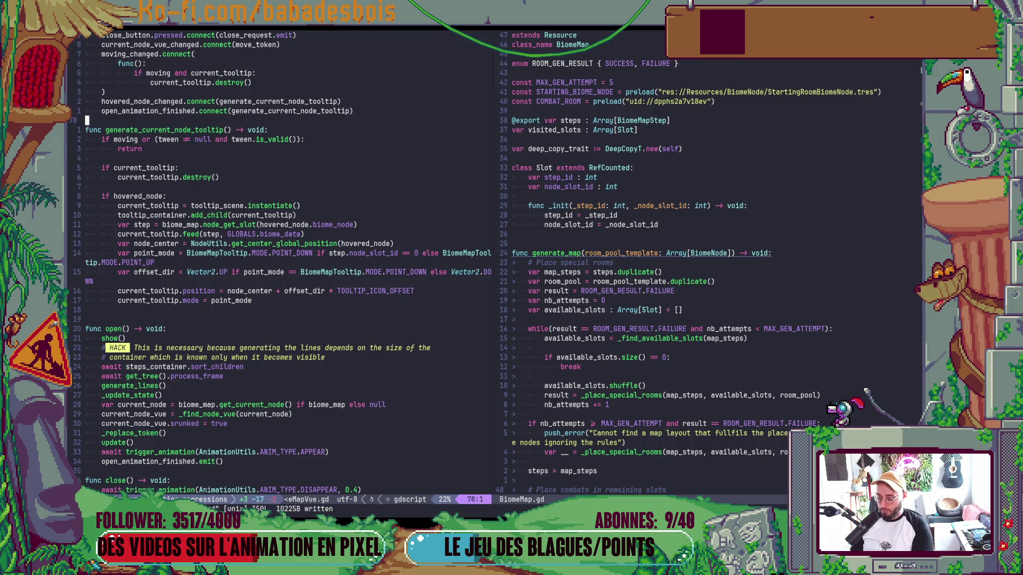
key(alt+Tab)
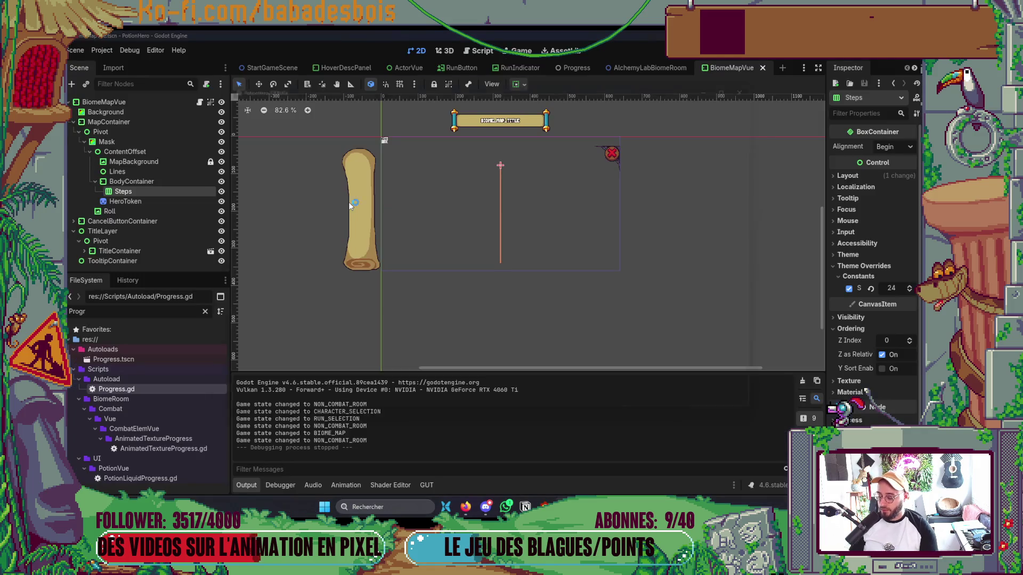
Launch the game, confirm the hero, start the second adventure and skip the tutorial dialogue.
key(F5)
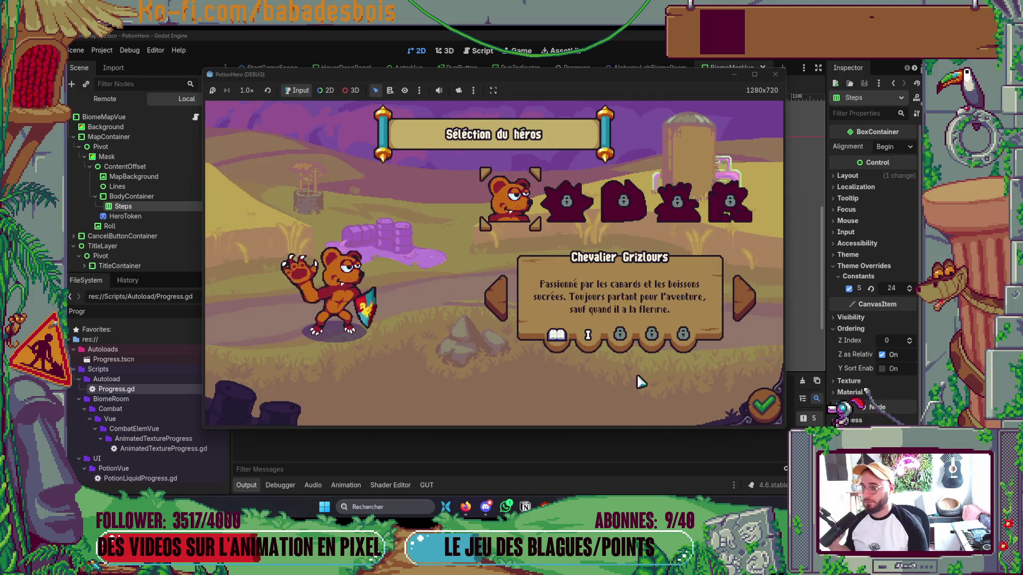
click(765, 406)
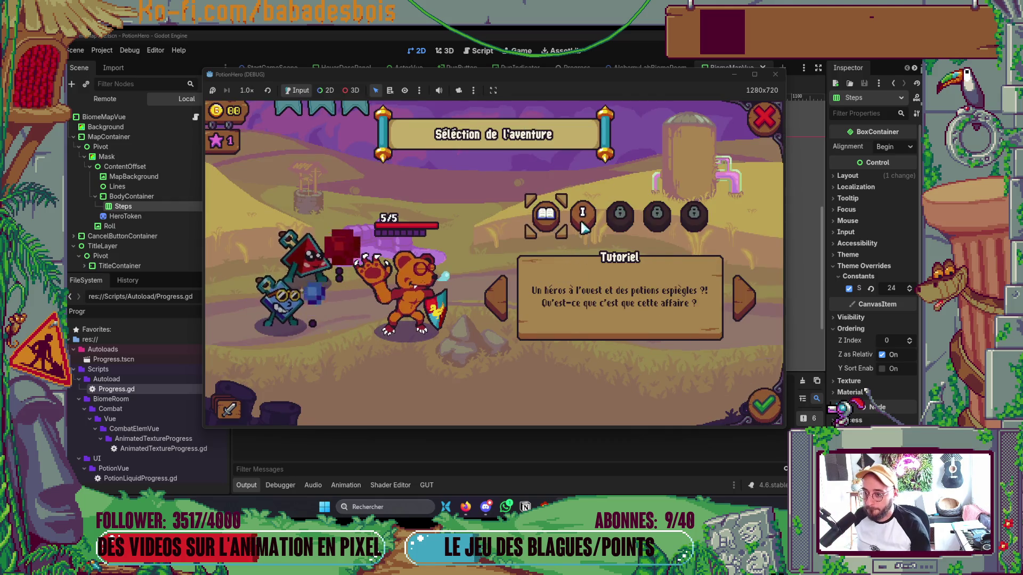
click(584, 215)
click(760, 406)
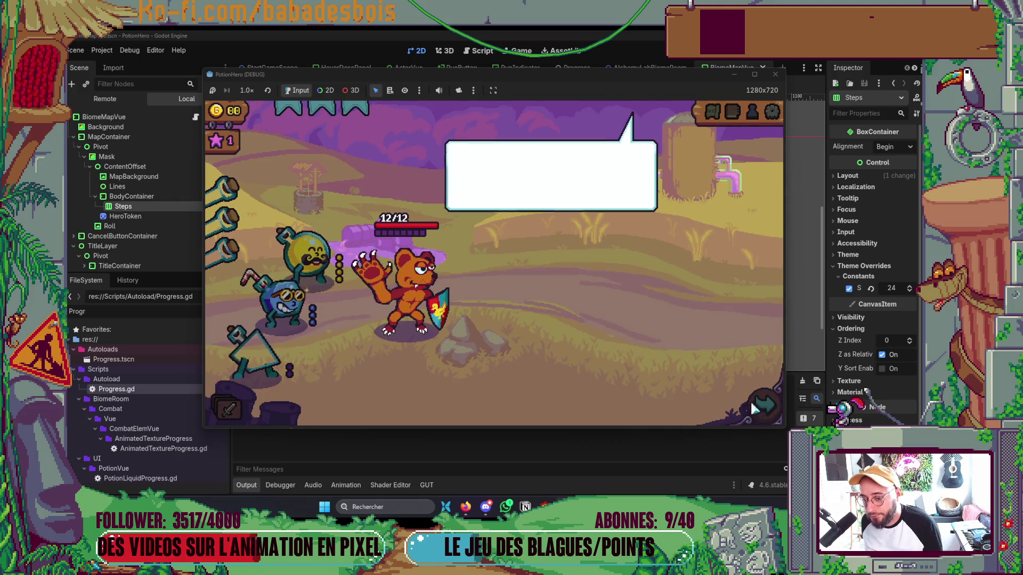
click(670, 291)
click(670, 292)
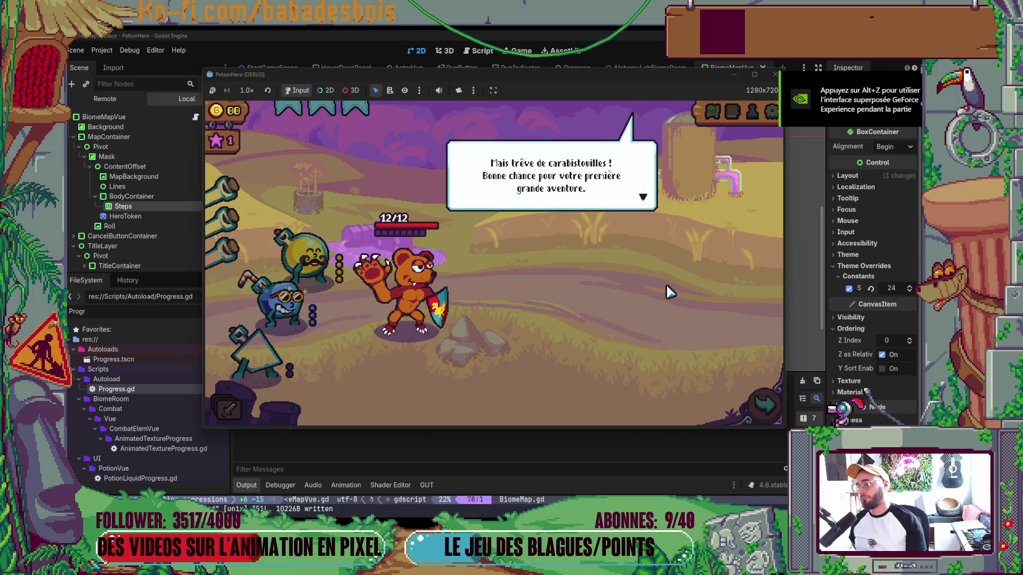
click(670, 291)
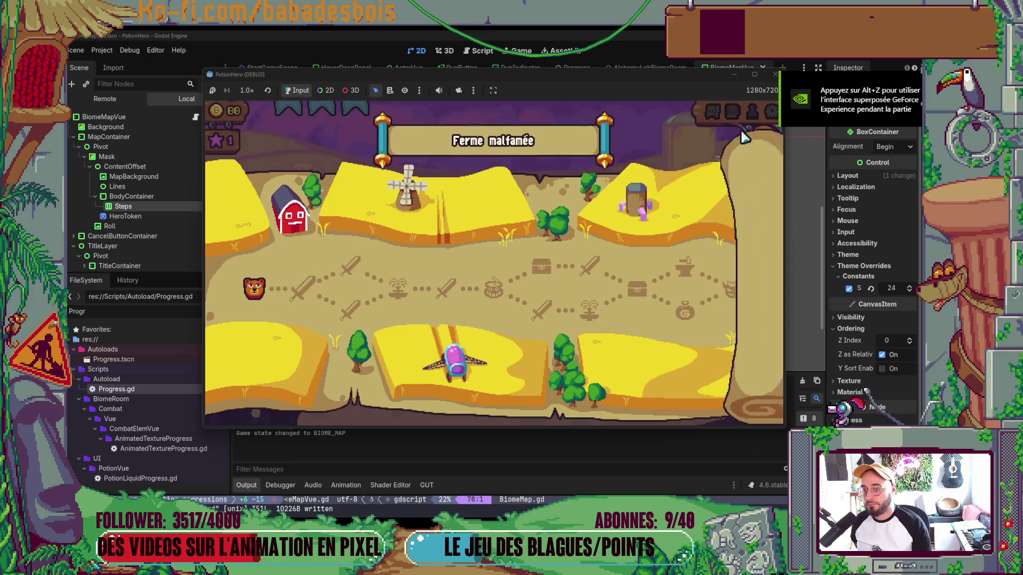
Close and reopen the Ferme malfamée biome map several times, then go back to Neovim.
click(746, 139)
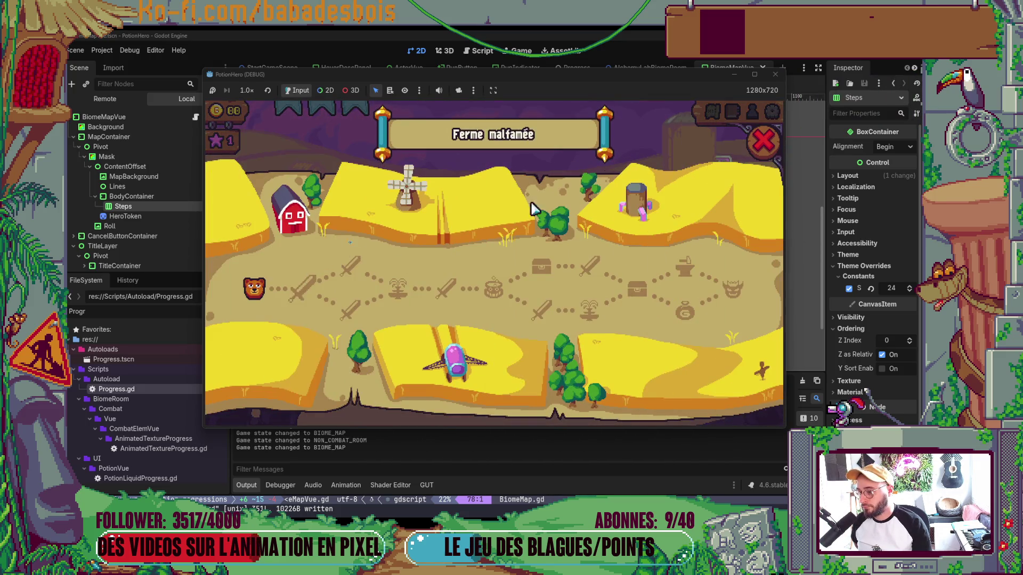
click(761, 142)
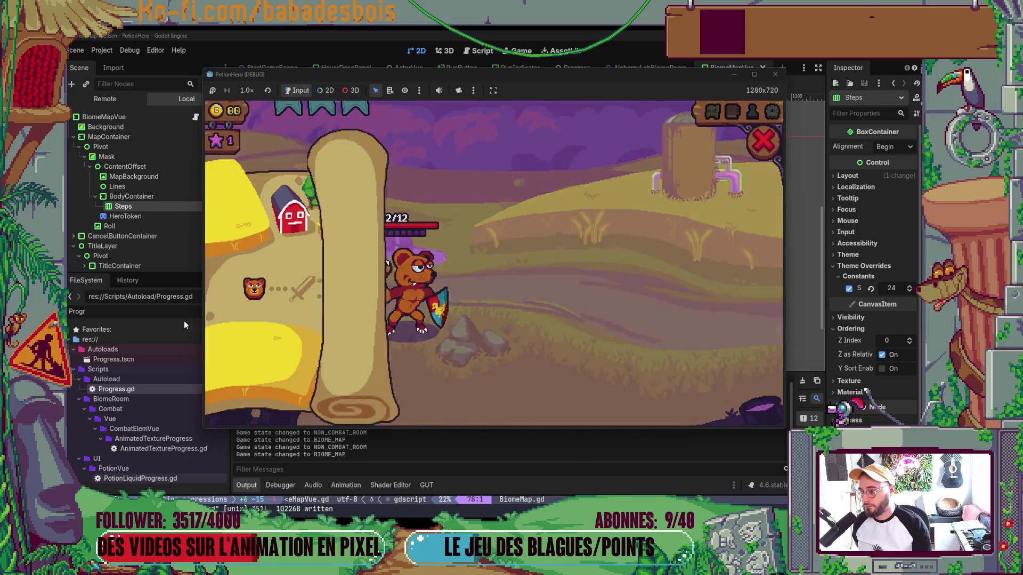
click(762, 142)
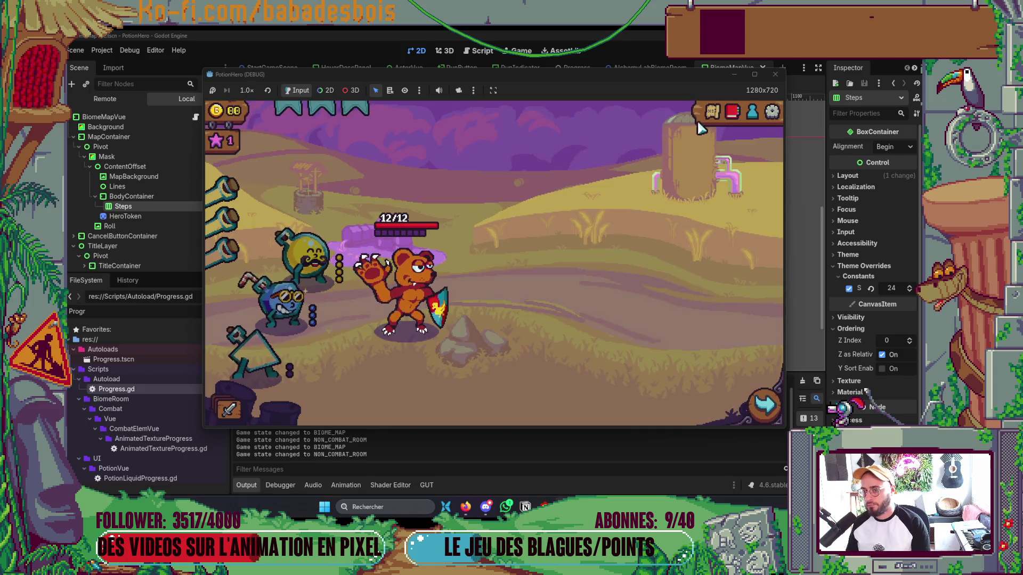
click(712, 113)
click(763, 140)
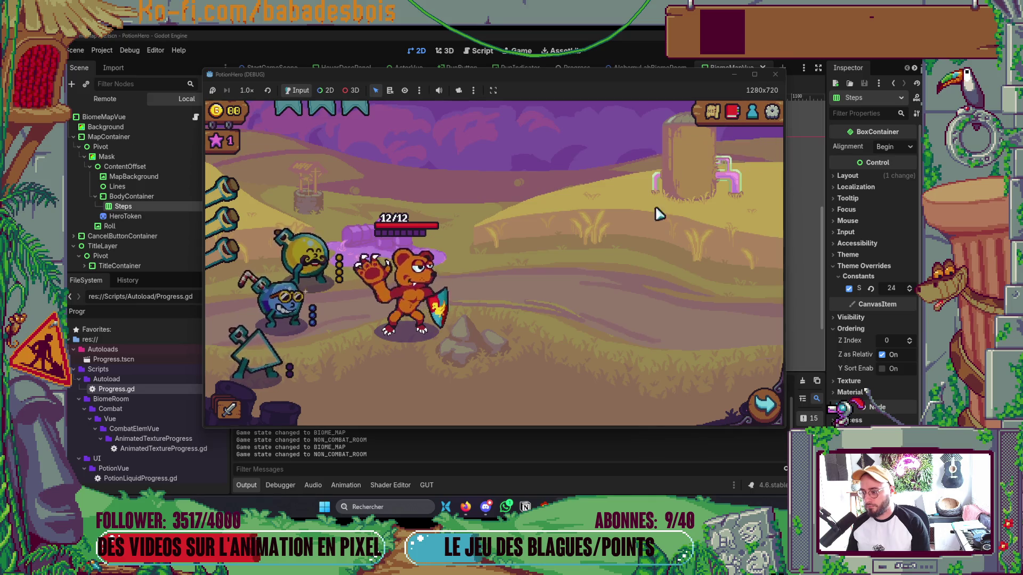
key(alt+Tab)
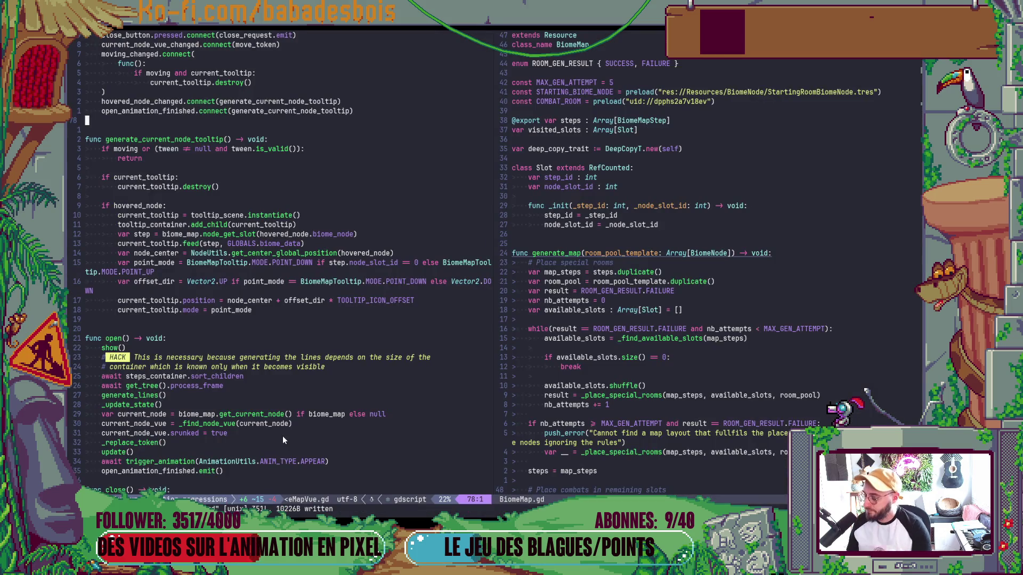
Insert a 'tween = null' line next to the open_animation_finished.emit() call in open().
scroll(282, 436, down, 3)
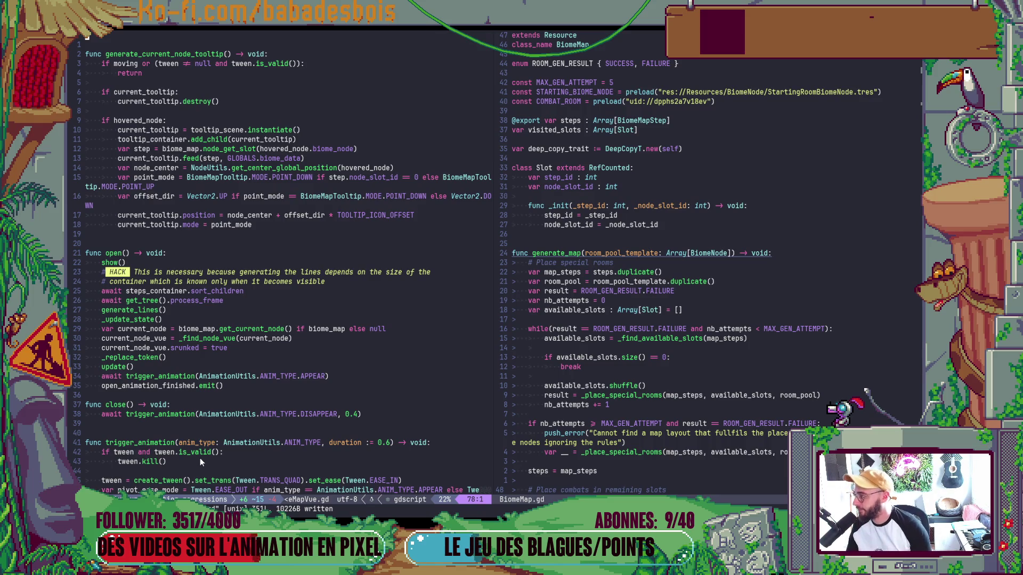
scroll(203, 322, up, 6)
scroll(203, 324, down, 14)
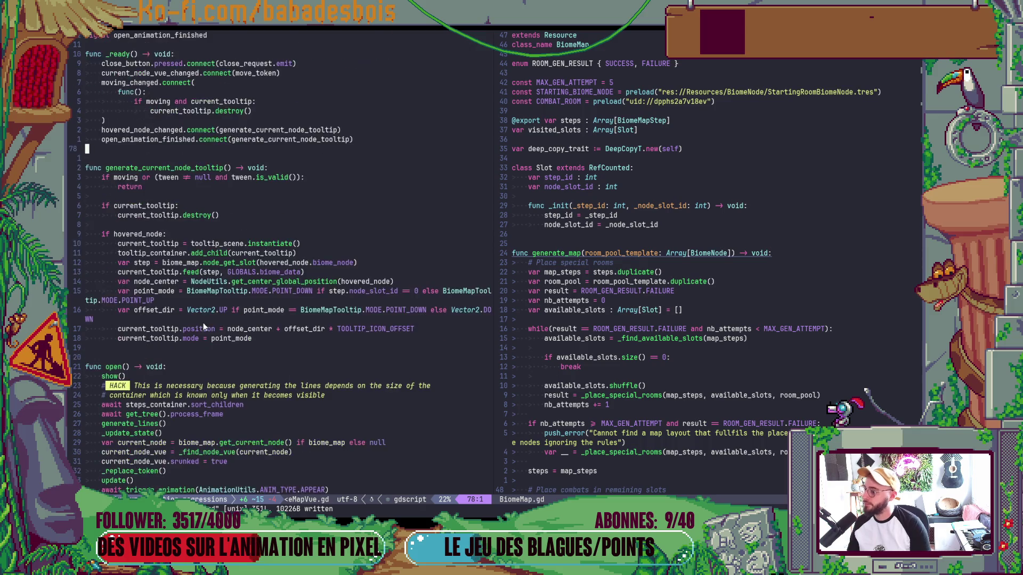
scroll(203, 325, up, 9)
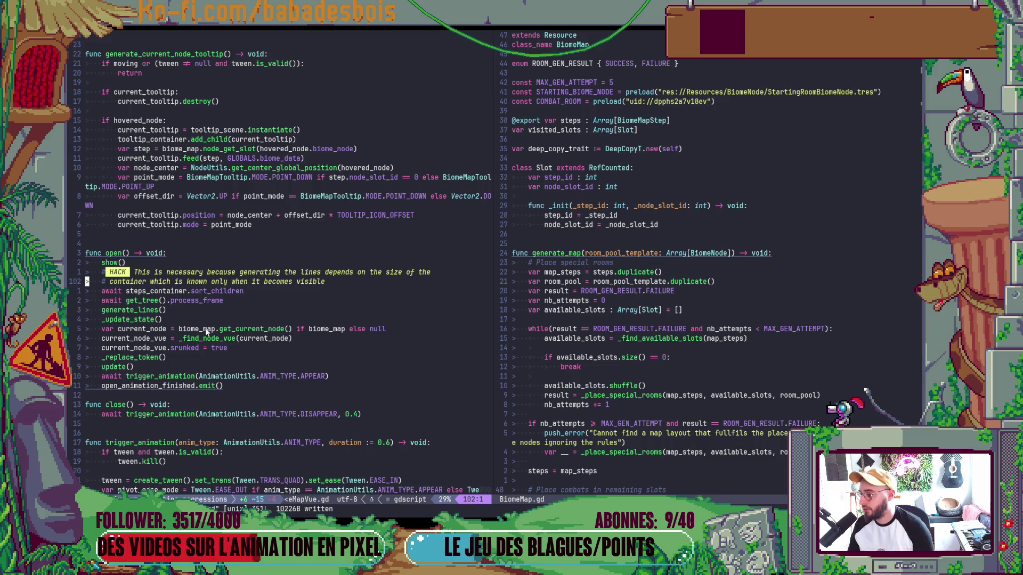
scroll(215, 341, down, 4)
scroll(226, 338, down, 3)
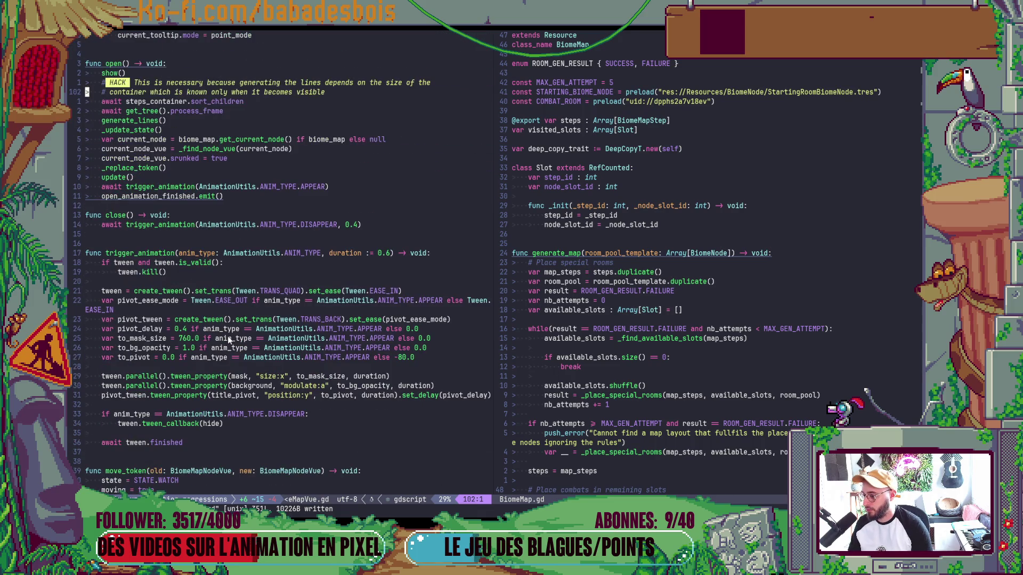
click(237, 198)
key(shift+o)
text(te)
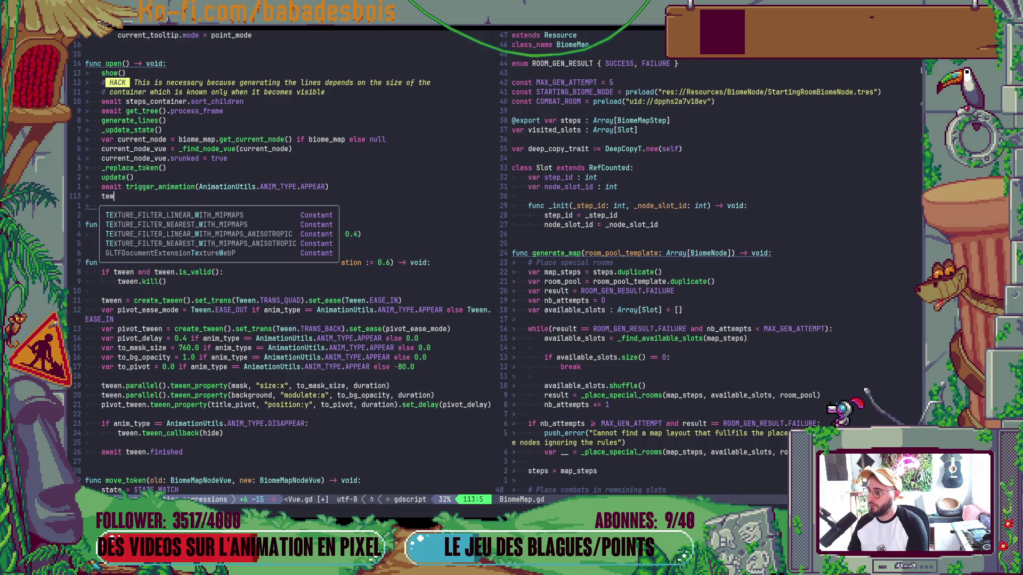
text(ween = null)
key(Escape)
Relaunch the game, start the adventure, skip the tutorial and close the Ferme malfamée map.
key(alt+Tab)
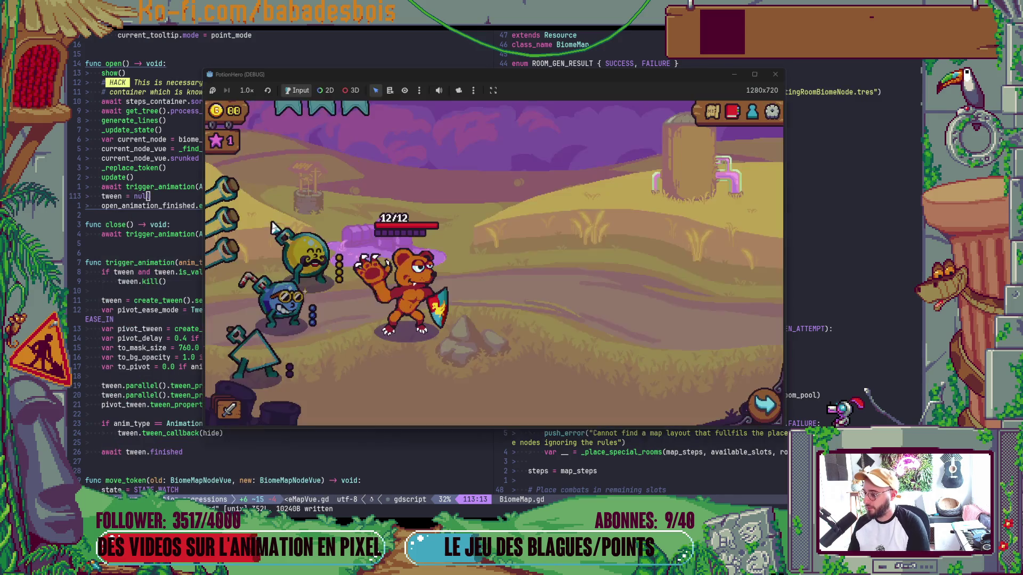
key(alt+Tab)
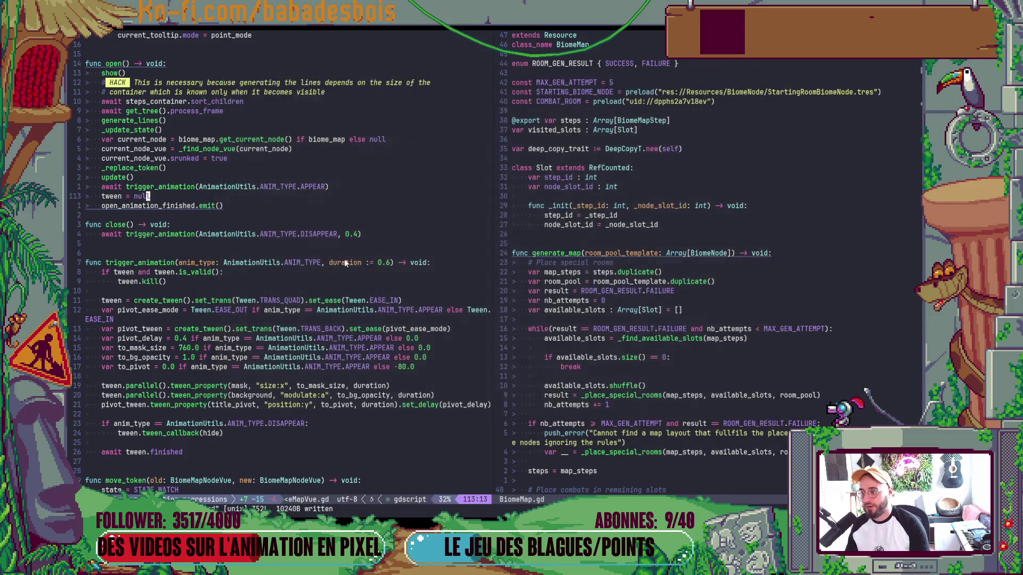
key(alt+Tab)
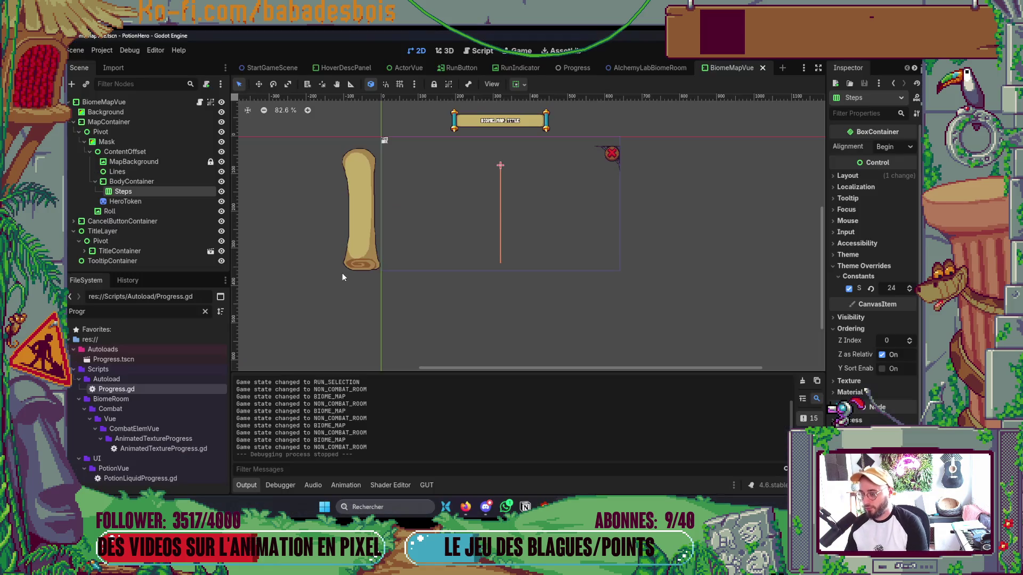
key(F5)
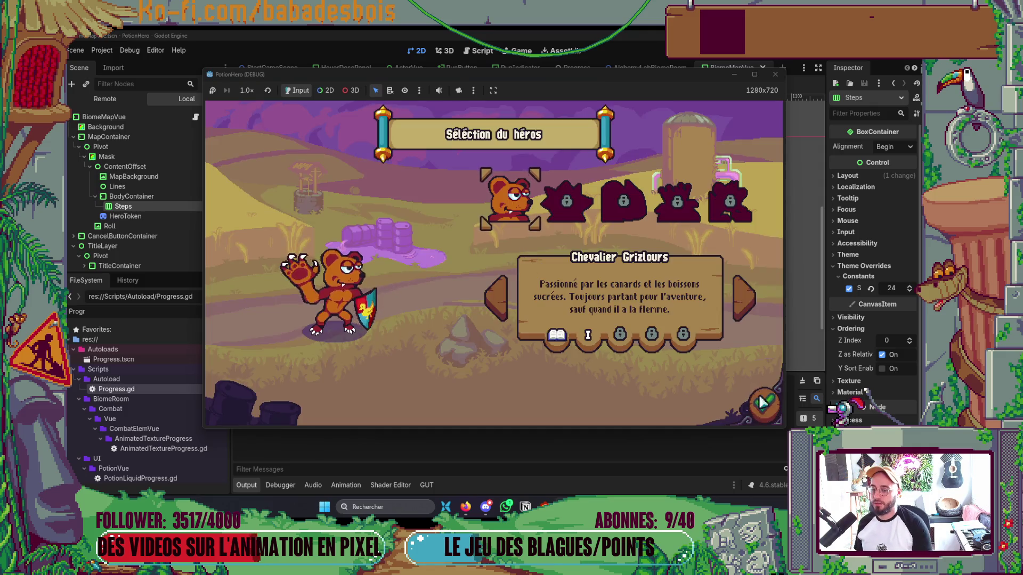
click(764, 405)
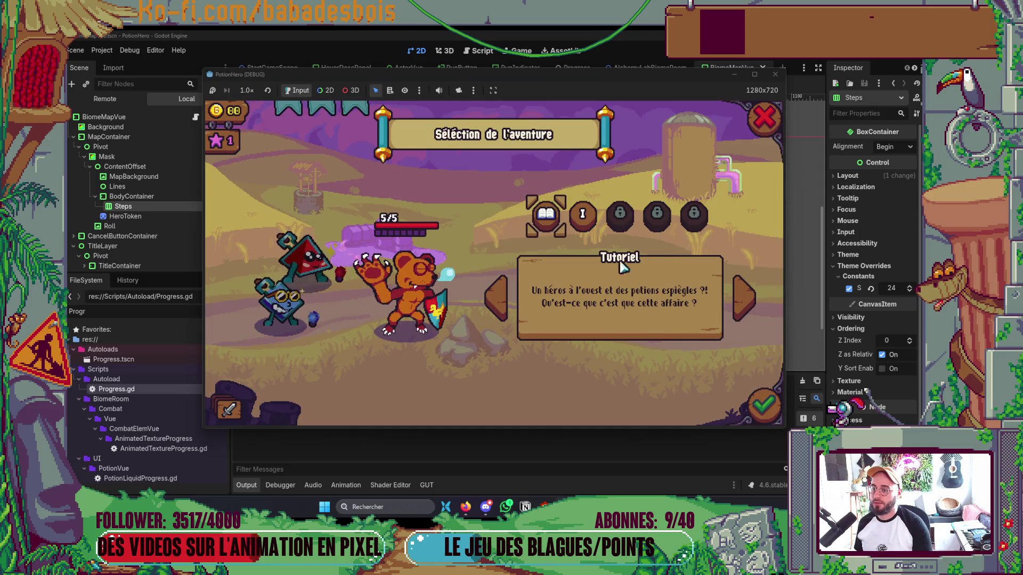
key(Return)
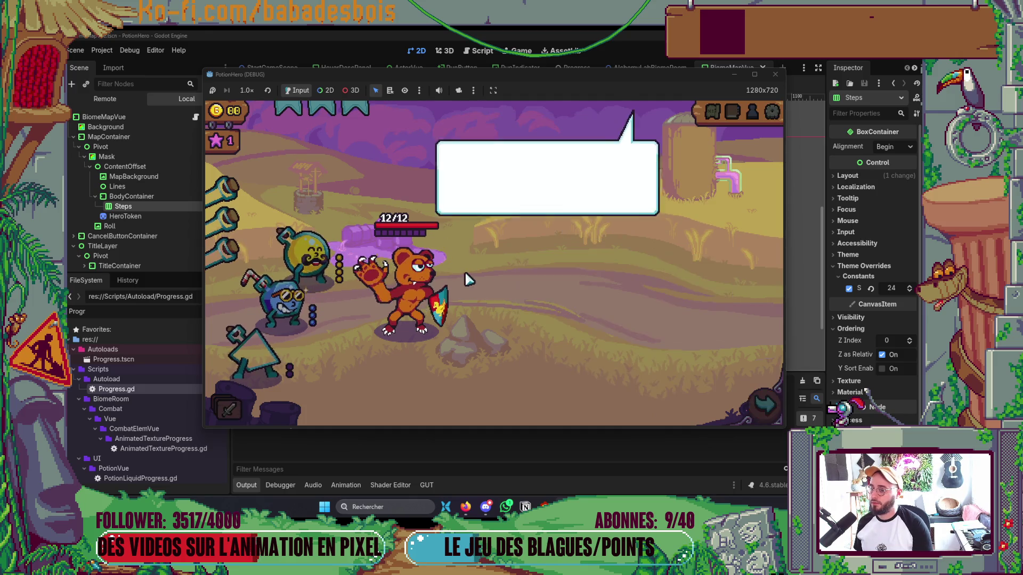
key(Return)
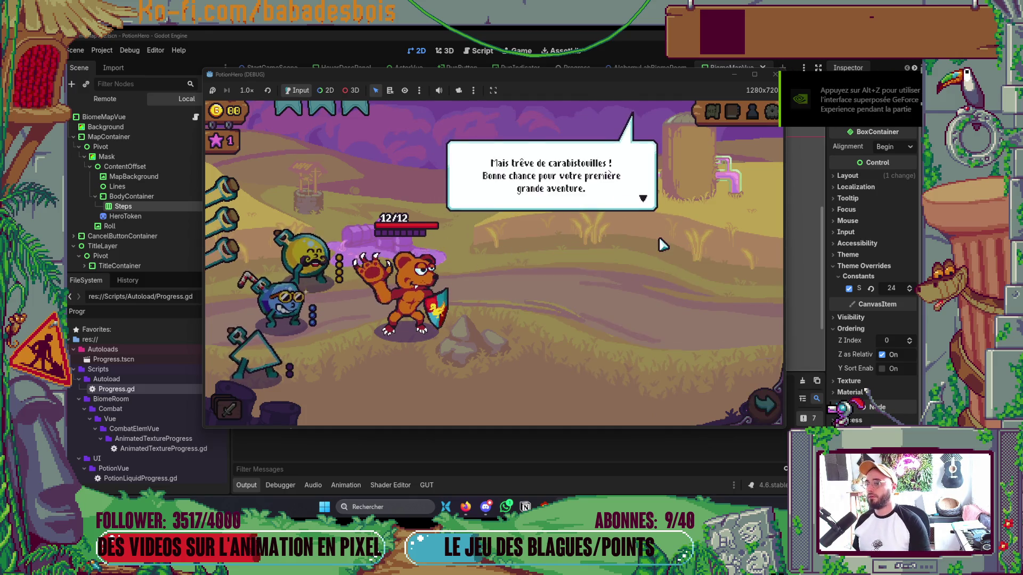
key(Return)
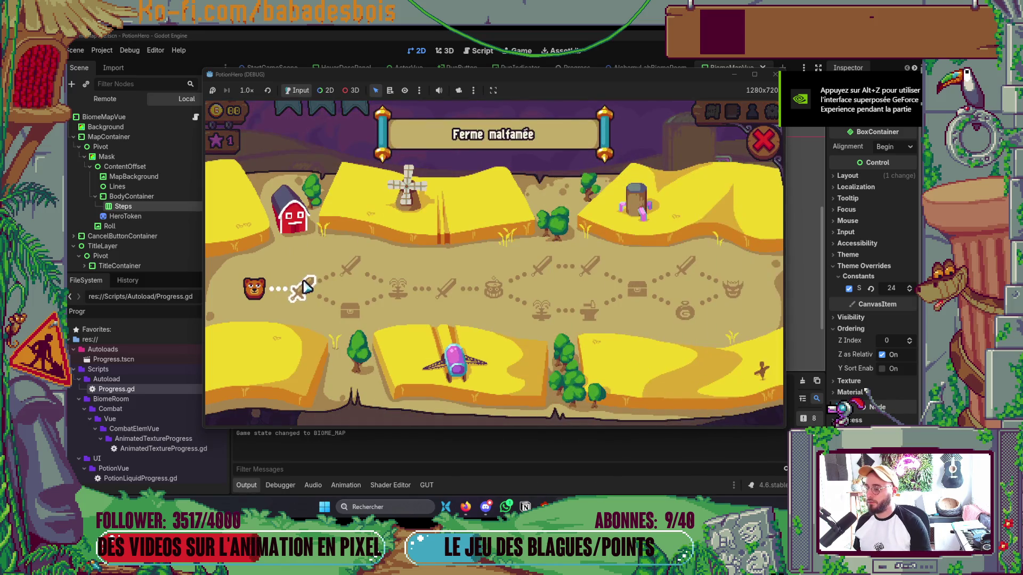
click(763, 141)
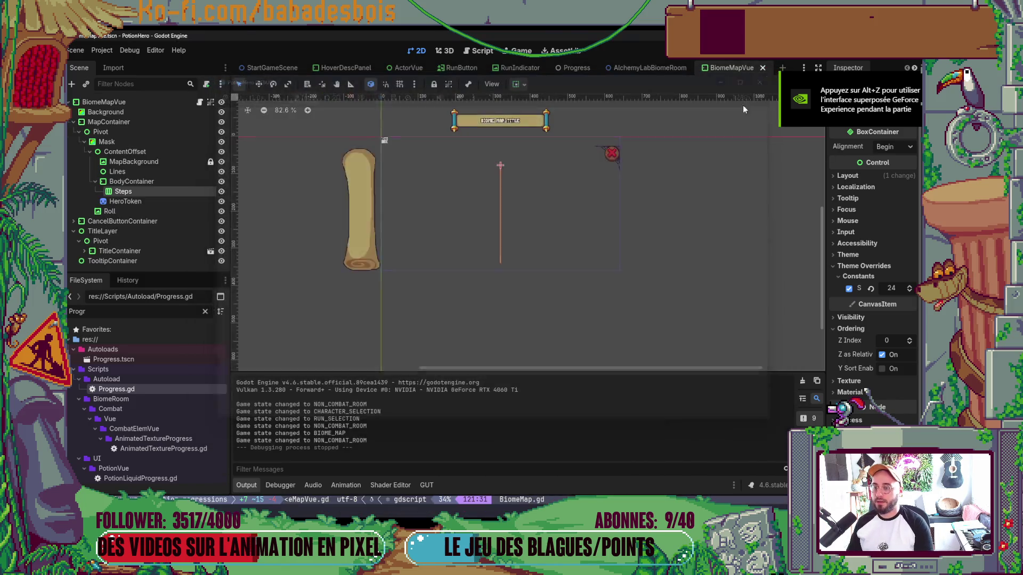
Stop the game, delete the 'tween = null' line and save the script.
key(alt+Tab)
key(braceleft)
key(braceleft)
key(k)
key(k)
key(d)
key(d)
key(dollar)
text(:w)
key(Return)
Add a blank line after the emit call and tidy stray blank lines near the hovered_node check.
key(bracketright)
key(space)
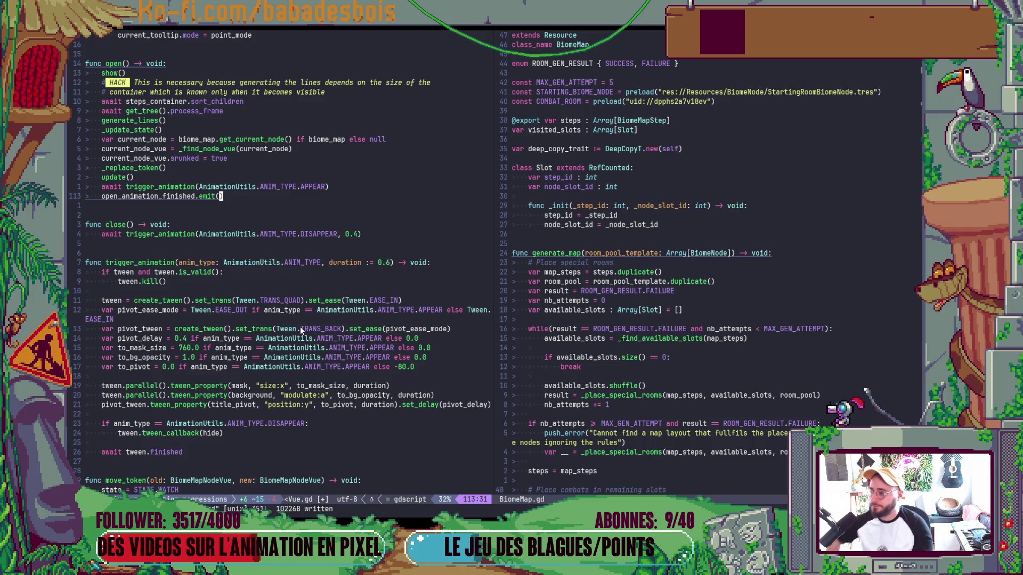
key(z)
key(b)
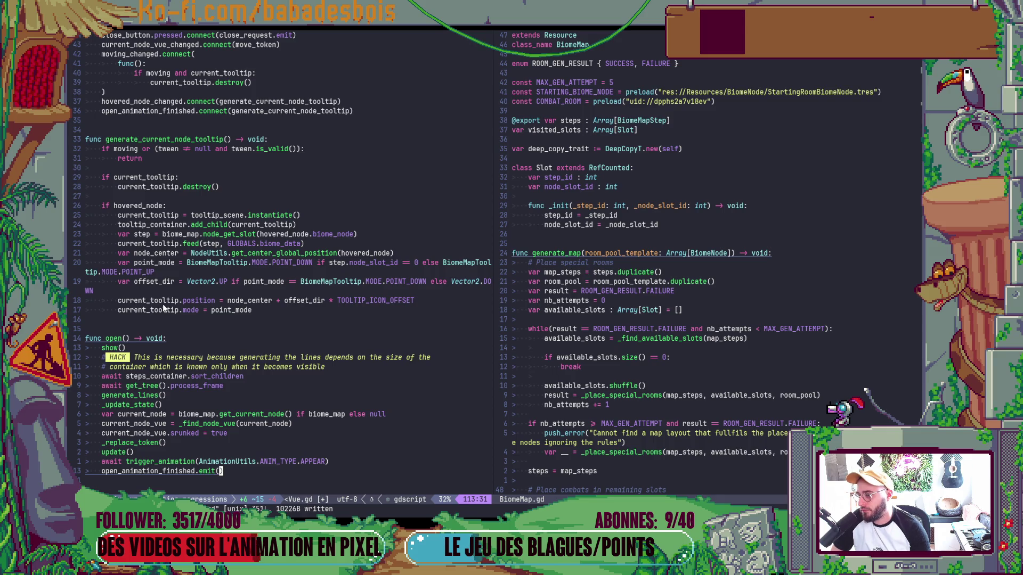
scroll(162, 290, up, 2)
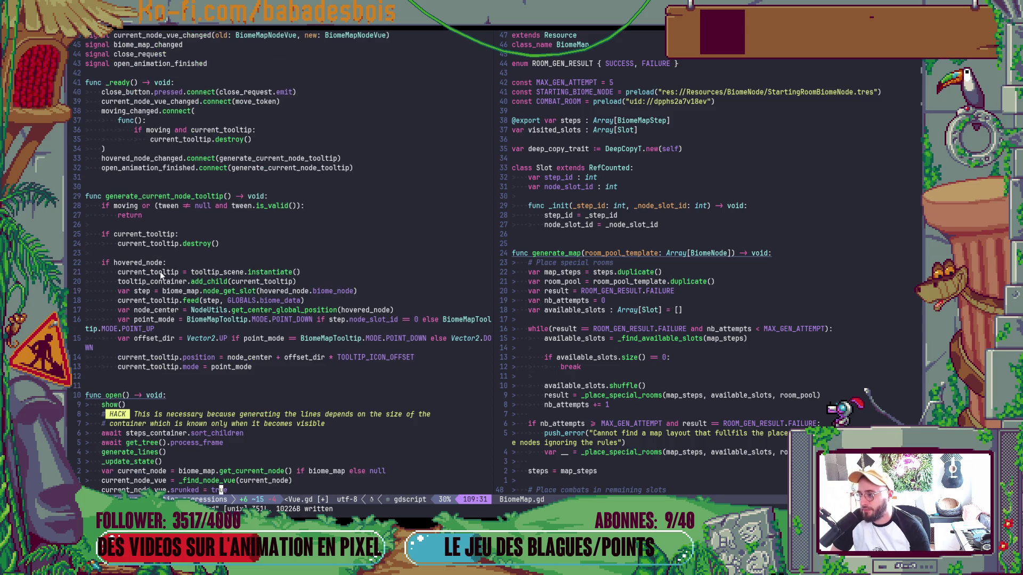
click(164, 263)
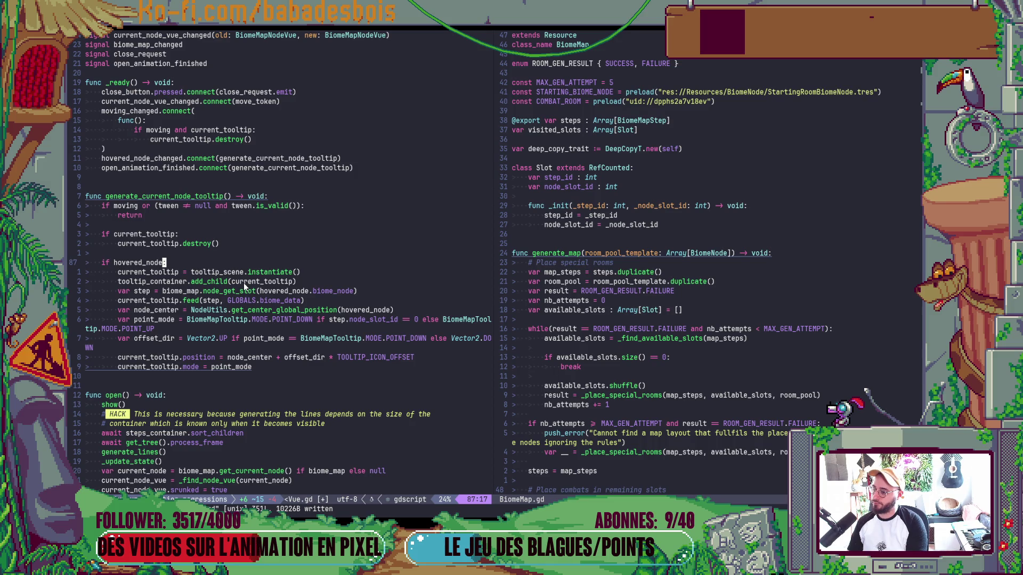
key(shift+o)
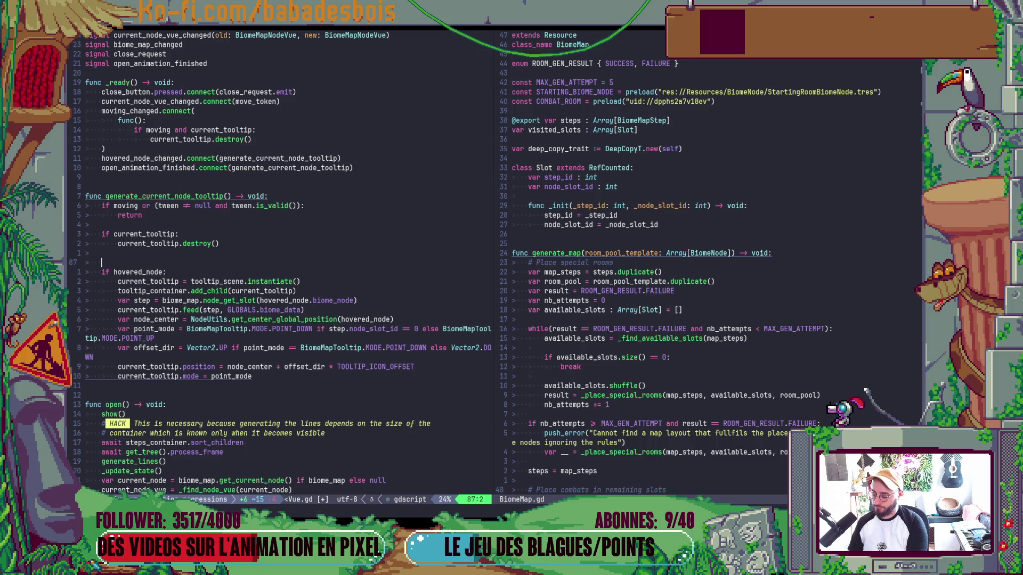
key(Escape)
key(d)
key(d)
key(j)
key(j)
Add an else branch printing "No hovered node, cannot generate tooltip", save, and relaunch the game.
click(94, 373)
text(i)
text(lse:)
key(Return)
text(print)
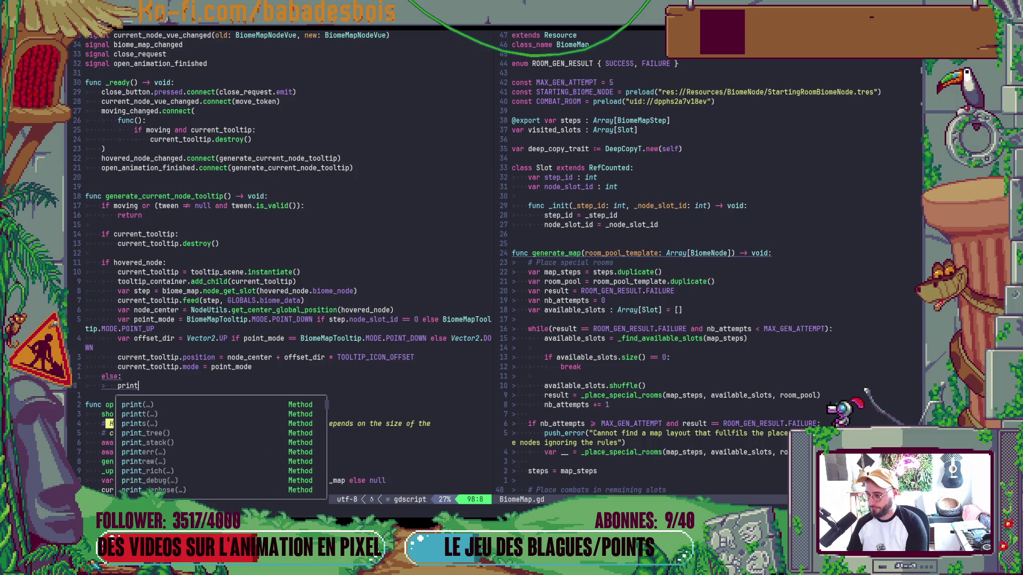
text(("No )
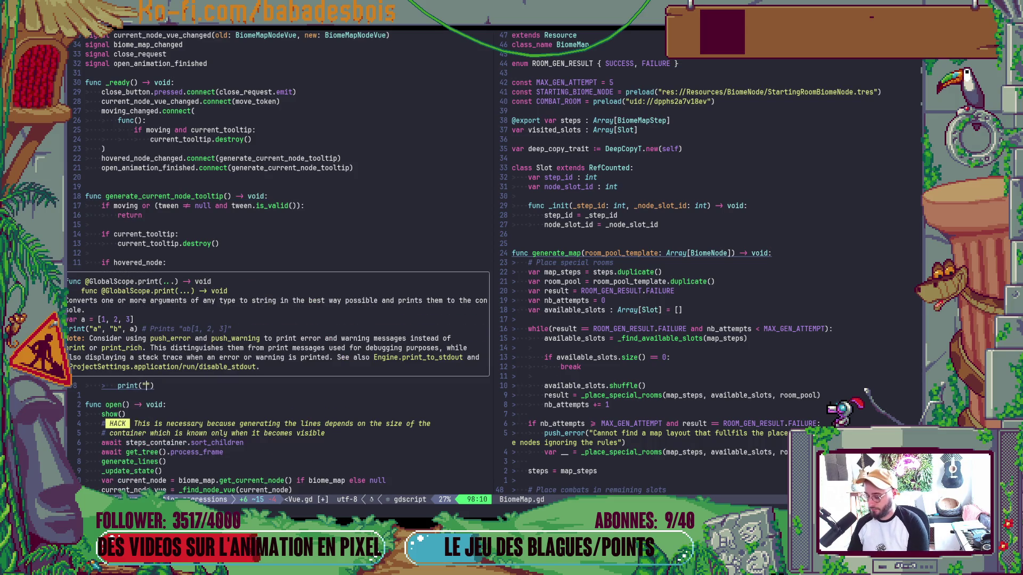
text(hvo)
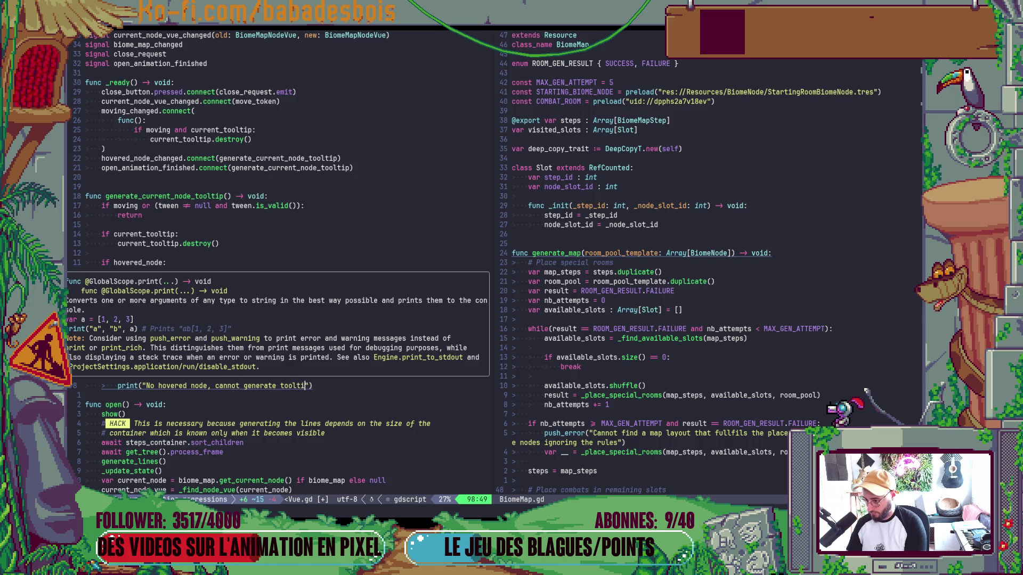
key(Escape)
text(:w)
key(Return)
key(alt+Tab)
key(F5)
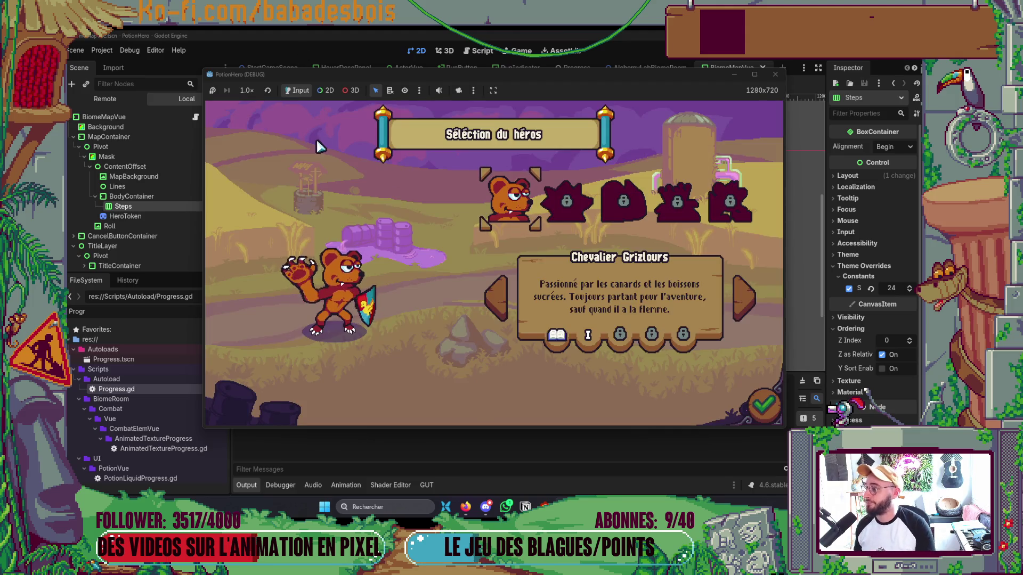
In the running game, confirm the hero, start the adventure, finish the tutorial and open the dungeon map.
click(763, 405)
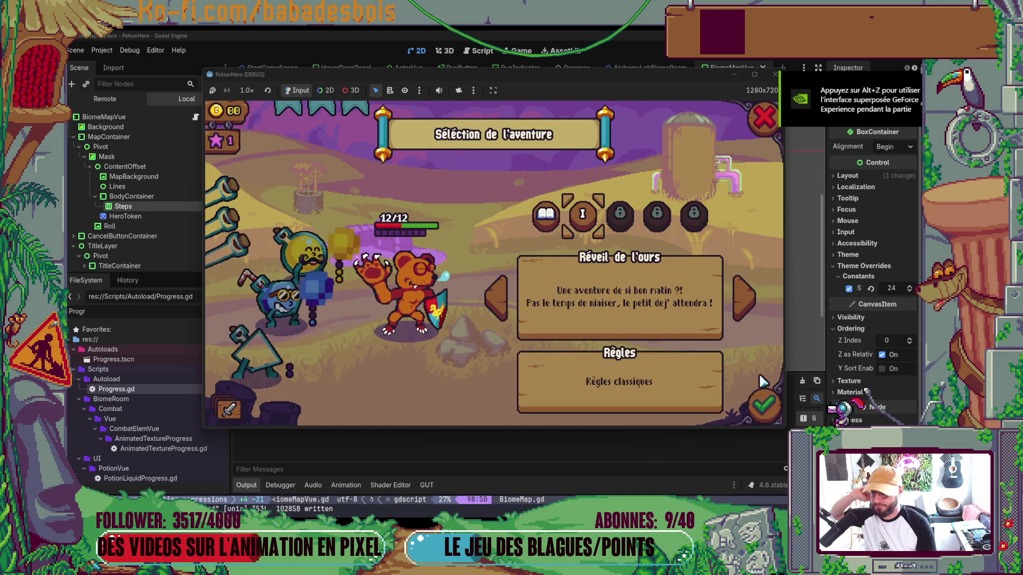
click(760, 403)
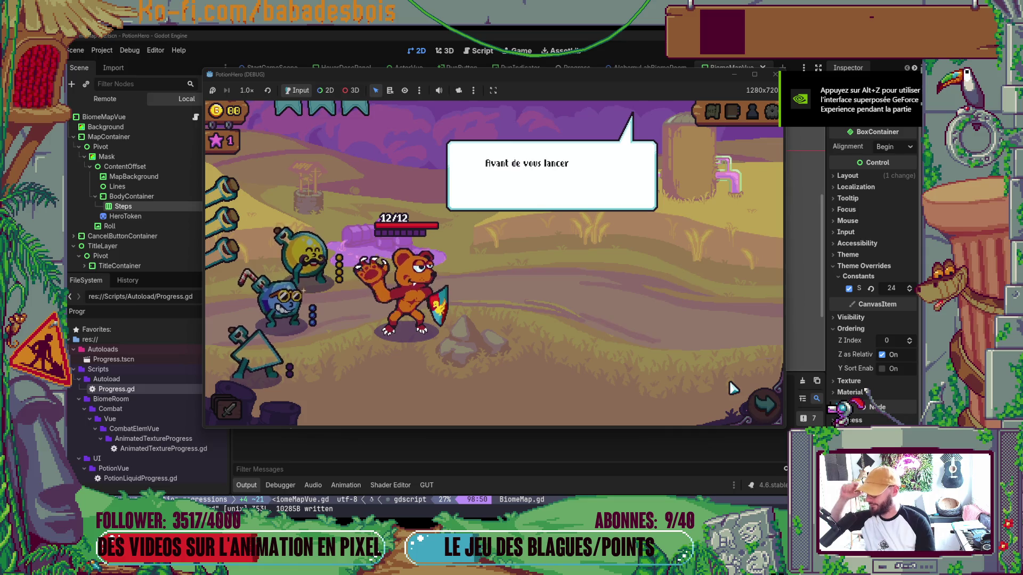
click(644, 290)
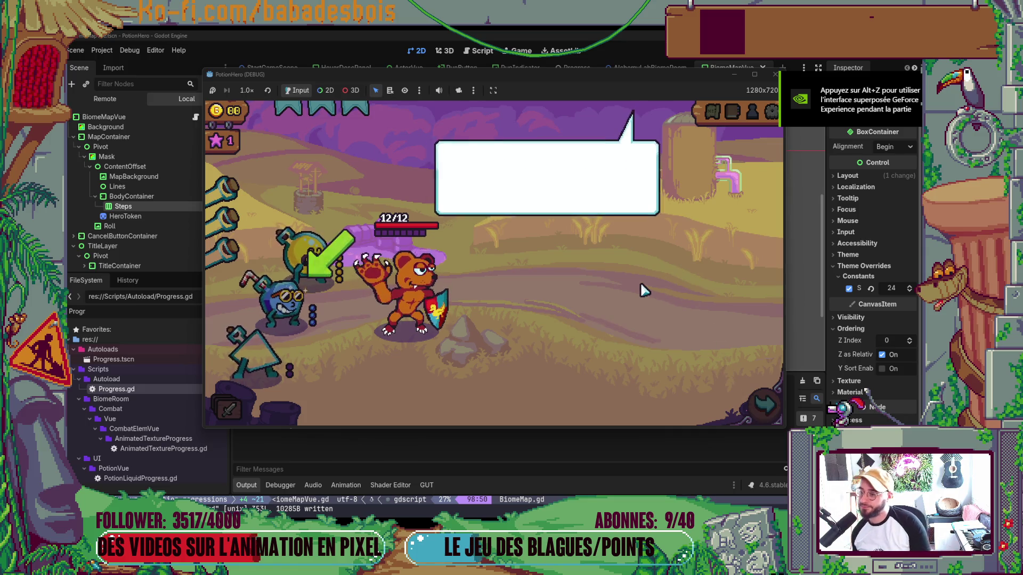
click(643, 290)
click(643, 289)
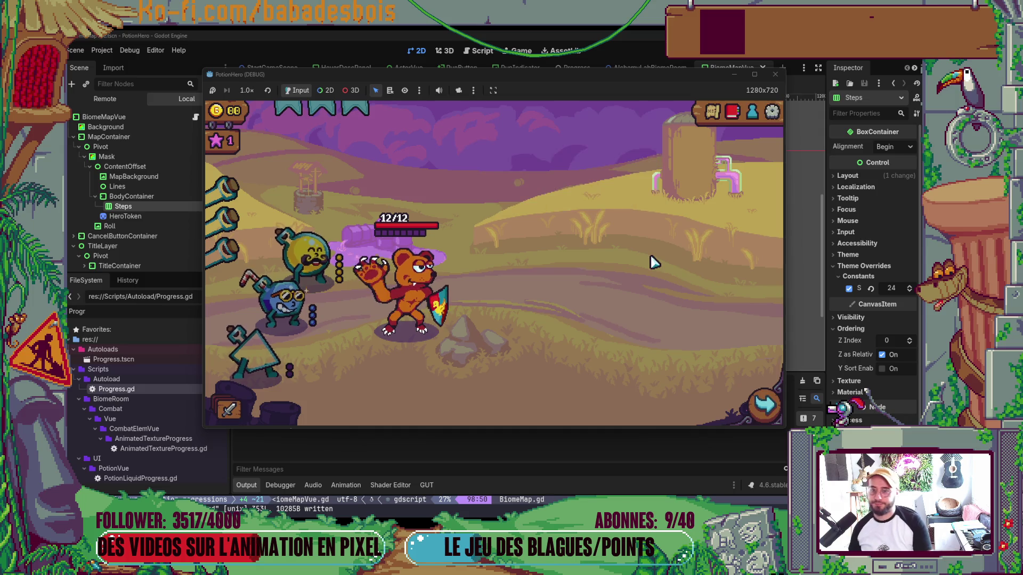
click(712, 111)
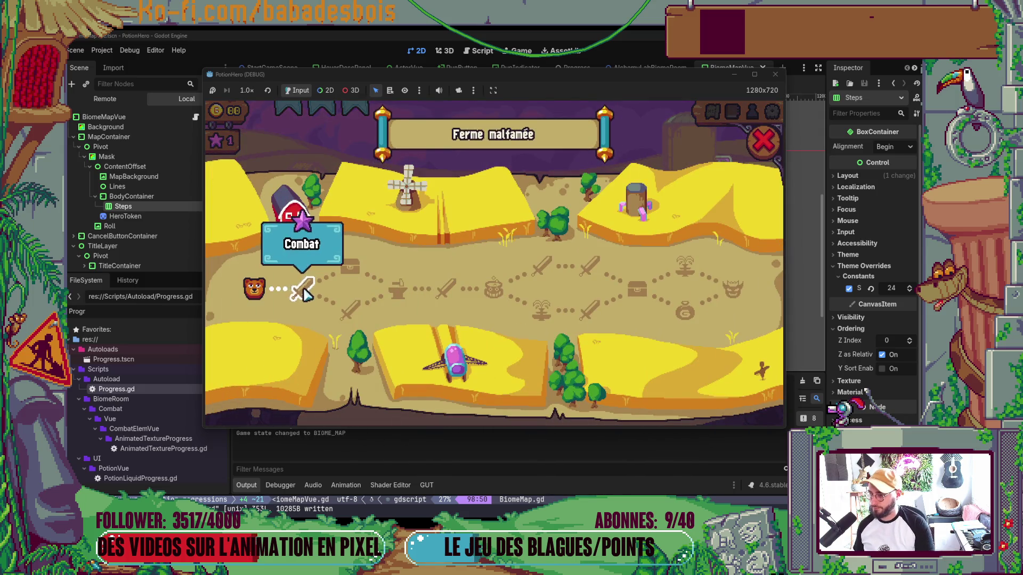
Restart the game with F6 to load the latest code, nudge its window right, and reopen the map.
click(762, 142)
click(712, 113)
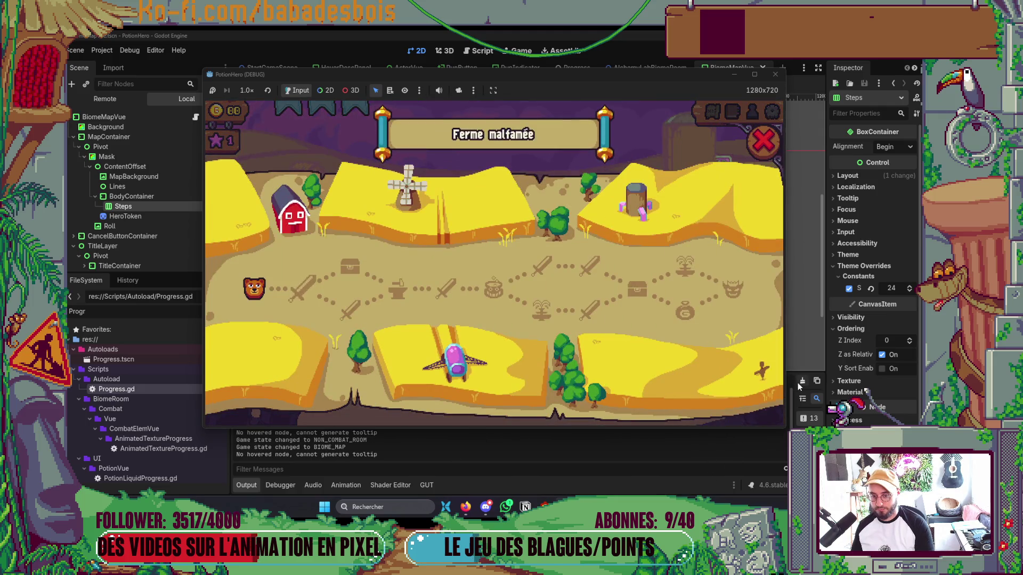
key(F6)
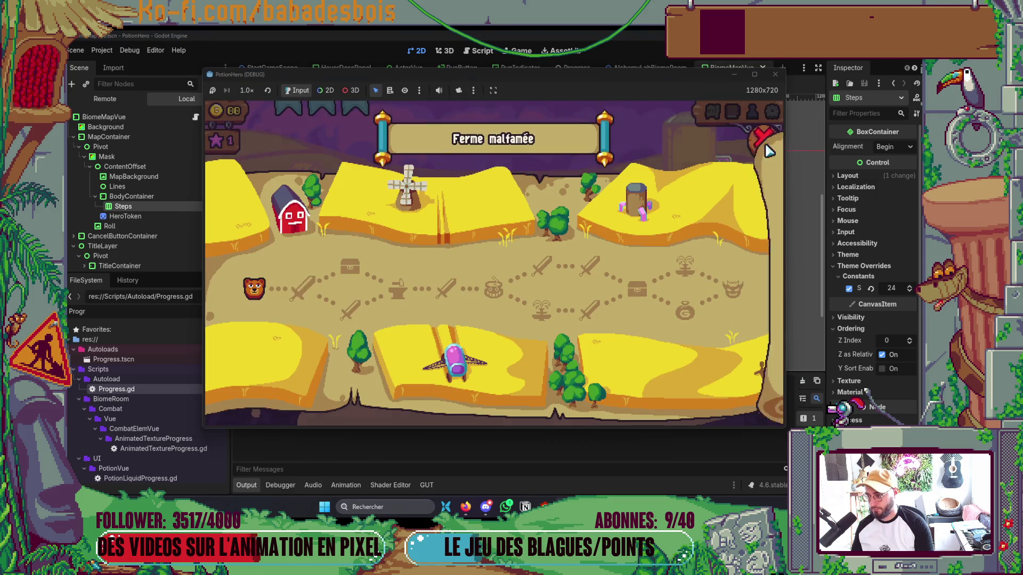
click(766, 147)
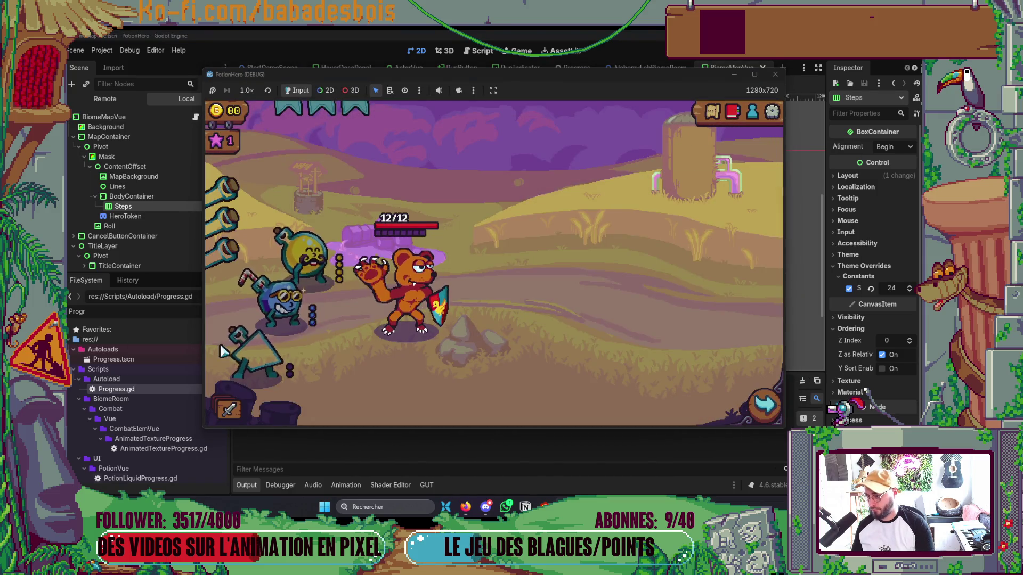
mouse_move(532, 79)
mouse_down()
mouse_move(617, 72)
mouse_move(585, 82)
mouse_up()
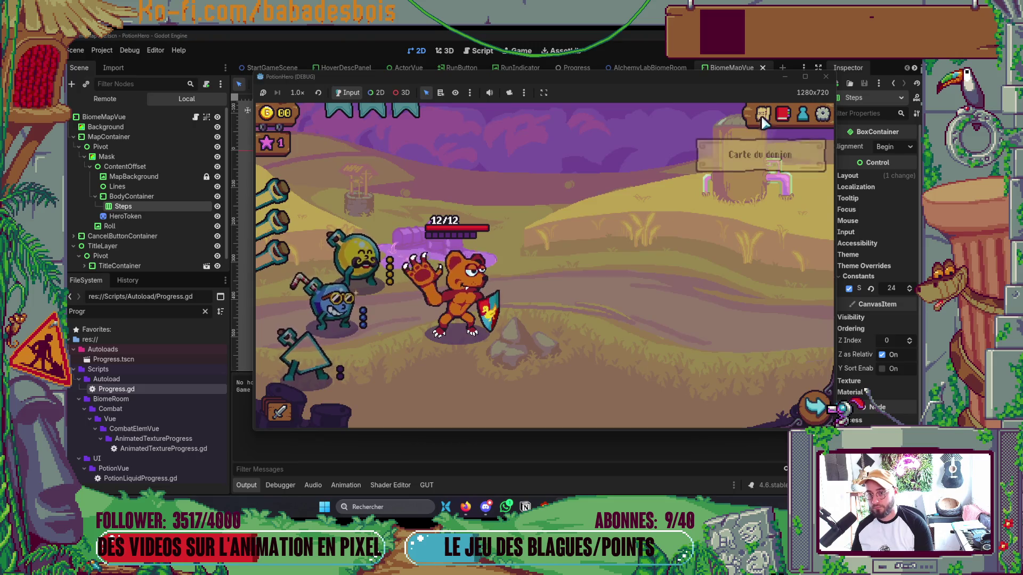
click(762, 114)
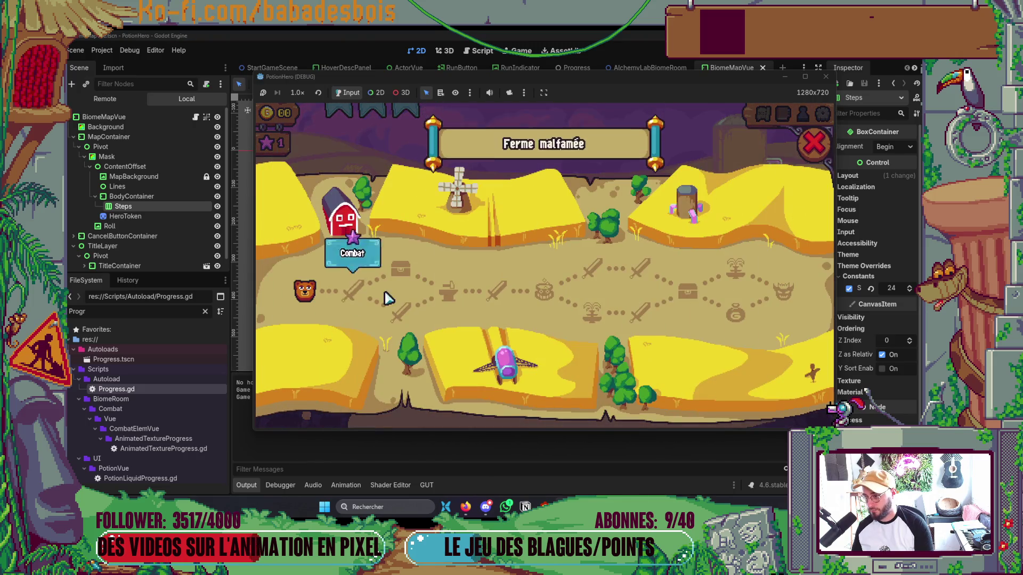
Bring the game back in front of the Godot editor, reopen the map and enter a room.
click(783, 424)
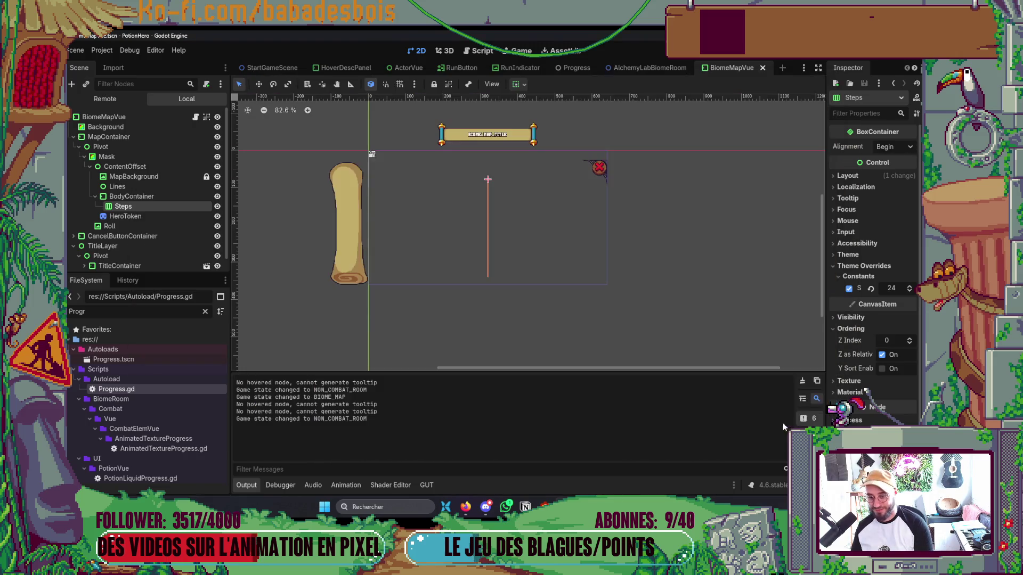
click(802, 383)
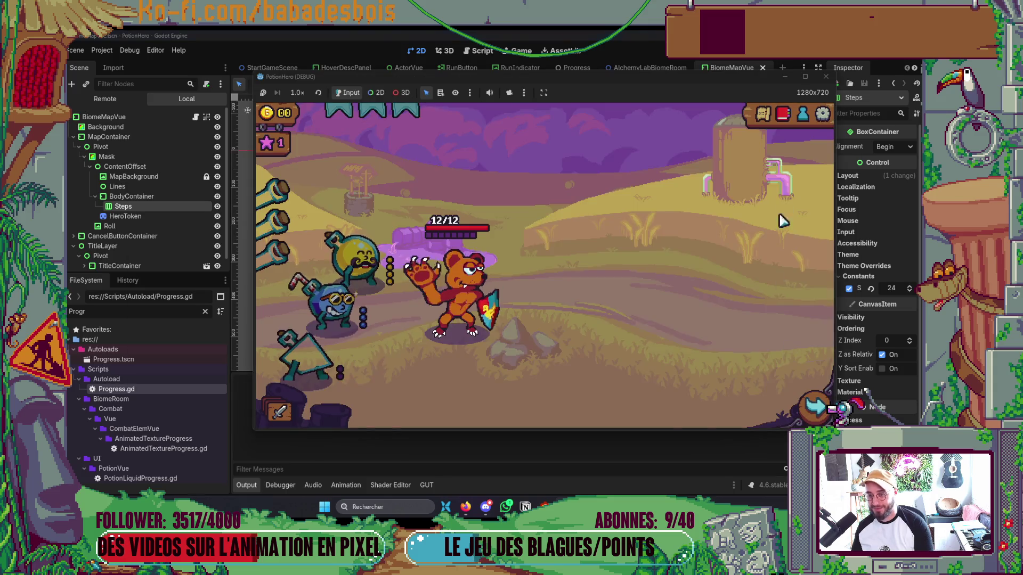
click(762, 116)
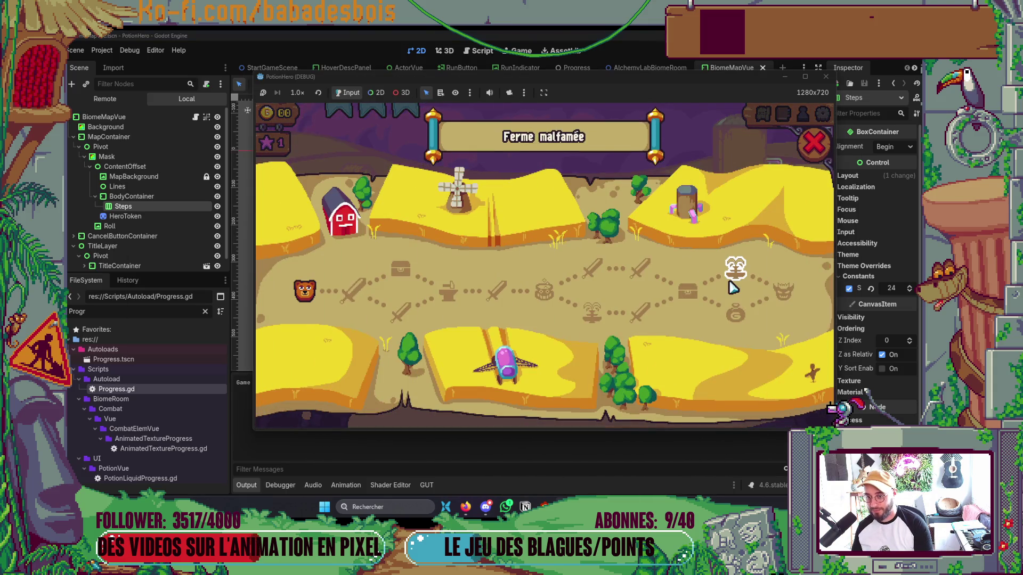
key(alt+Tab)
key(alt+Tab)
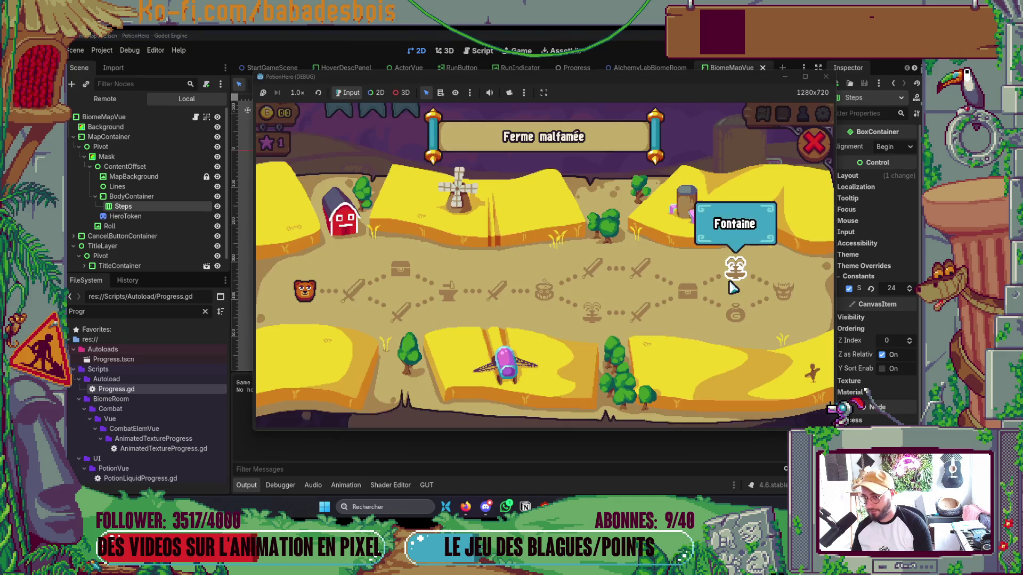
key(alt+Tab)
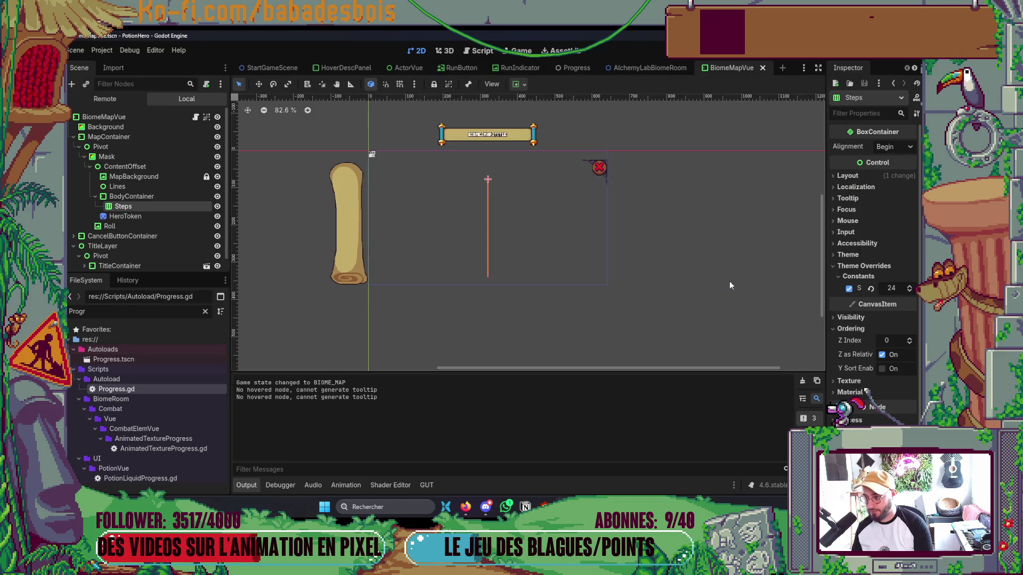
key(alt+Tab)
click(818, 155)
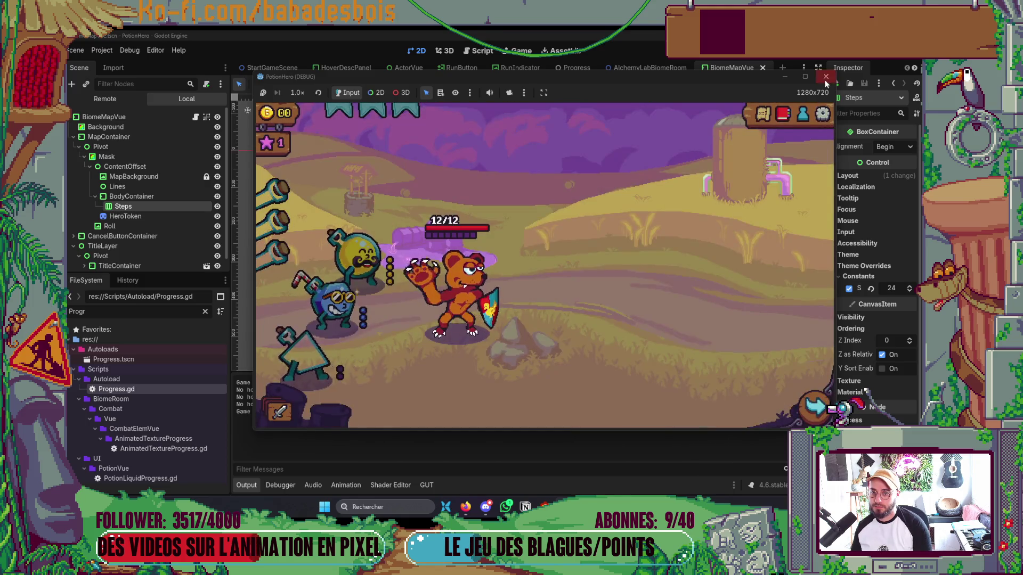
Stop the game, relaunch it with F5, and start the adventure again.
click(825, 77)
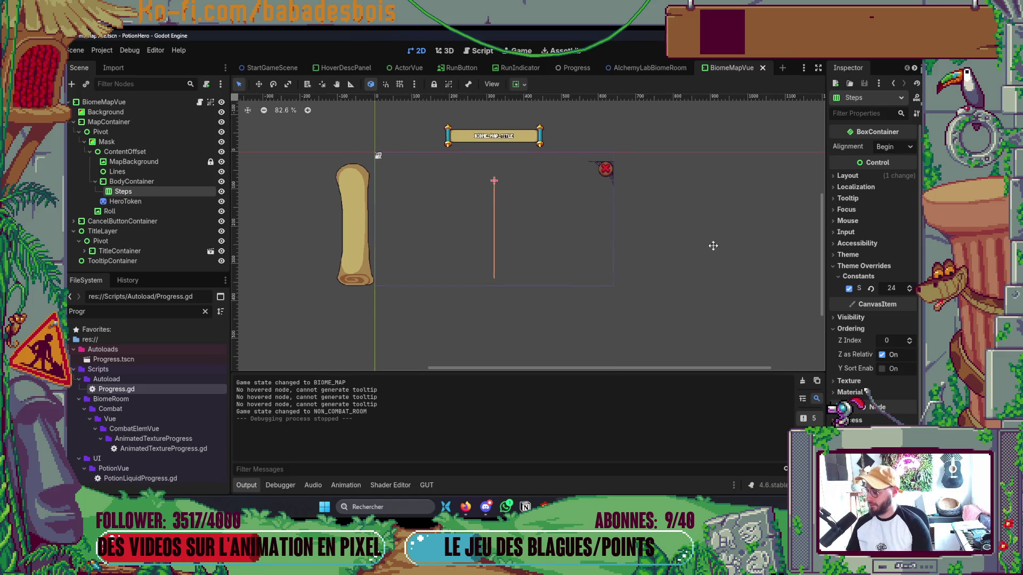
key(F5)
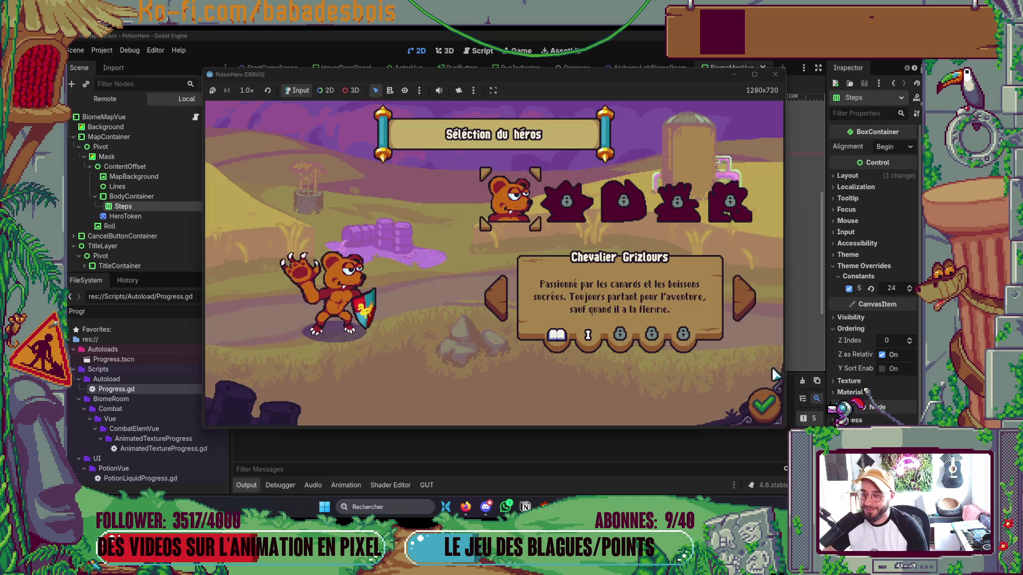
click(764, 406)
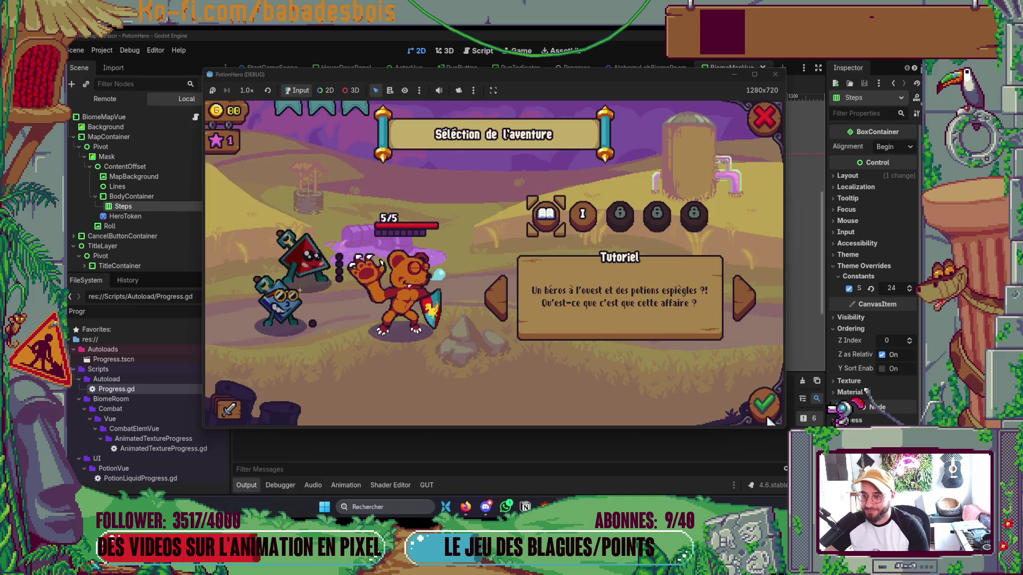
click(764, 406)
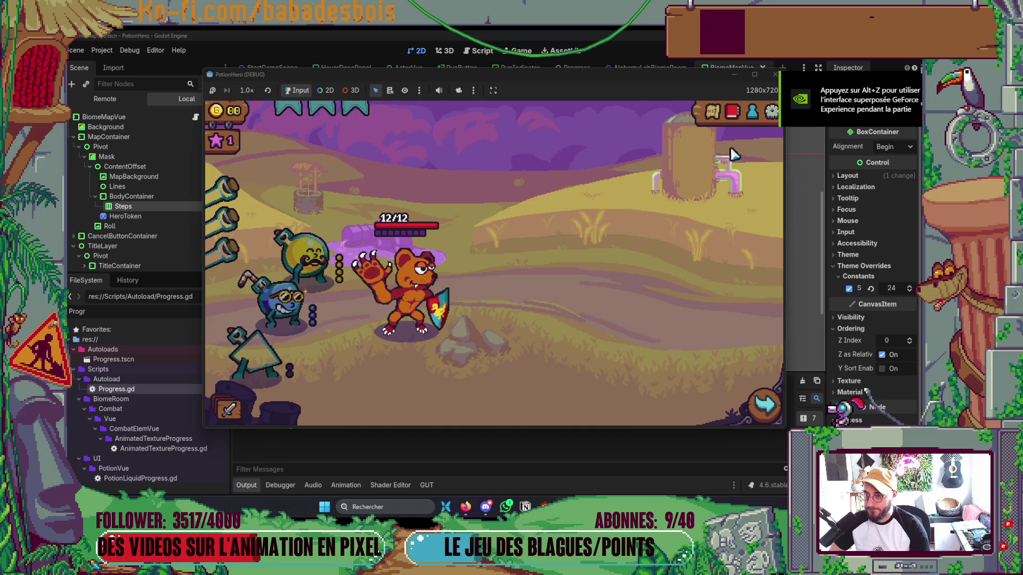
Check node tooltips like Combat and Fontaine on the Ferme malfamée map, then return to Neovim.
click(725, 298)
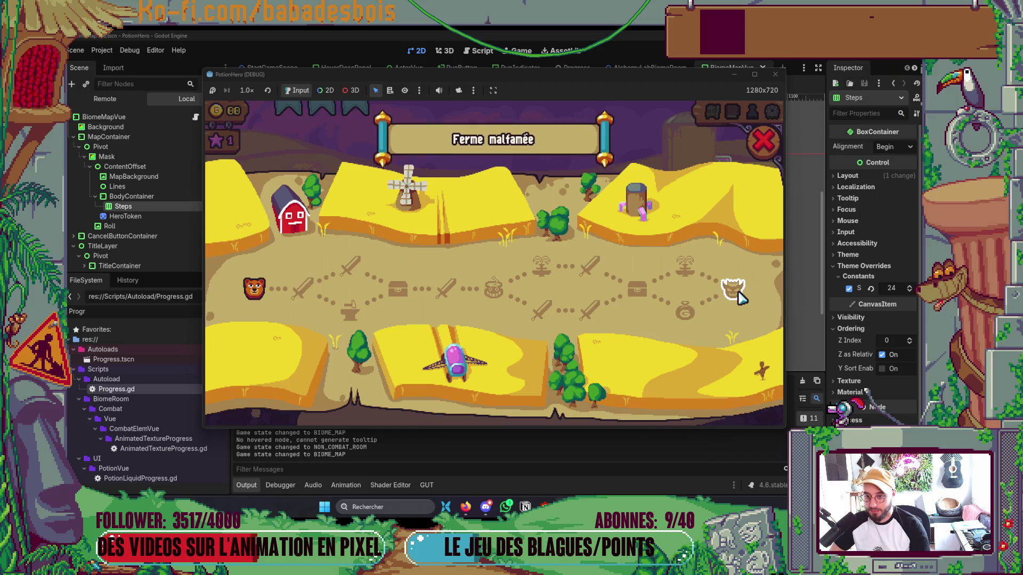
click(731, 293)
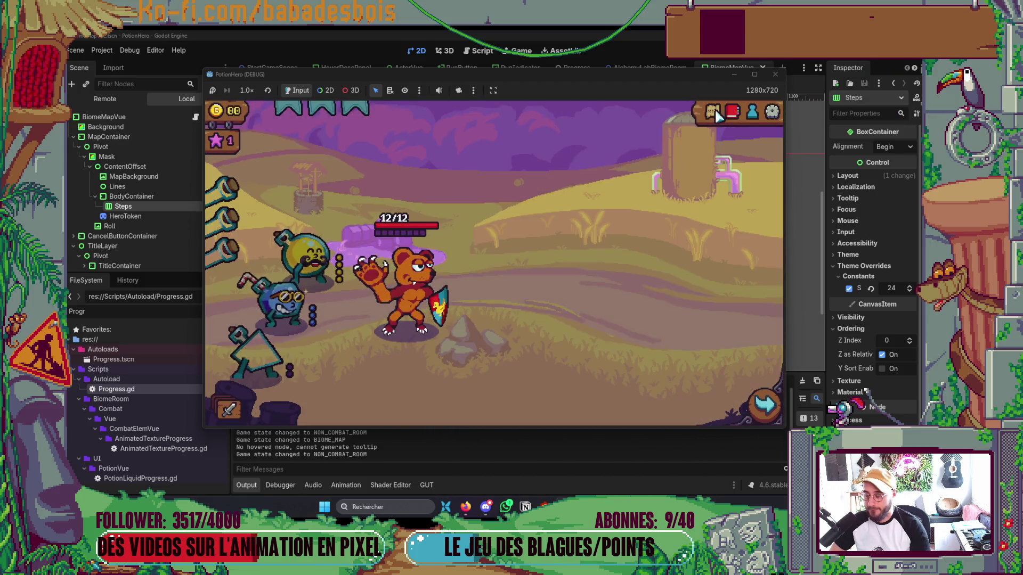
click(717, 115)
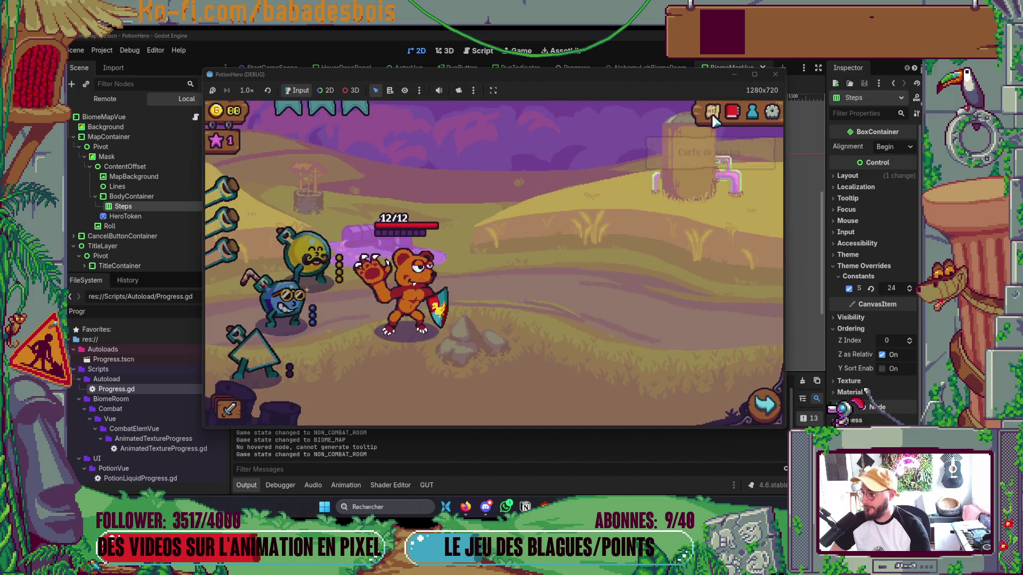
click(731, 288)
key(alt+Tab)
key(Tab)
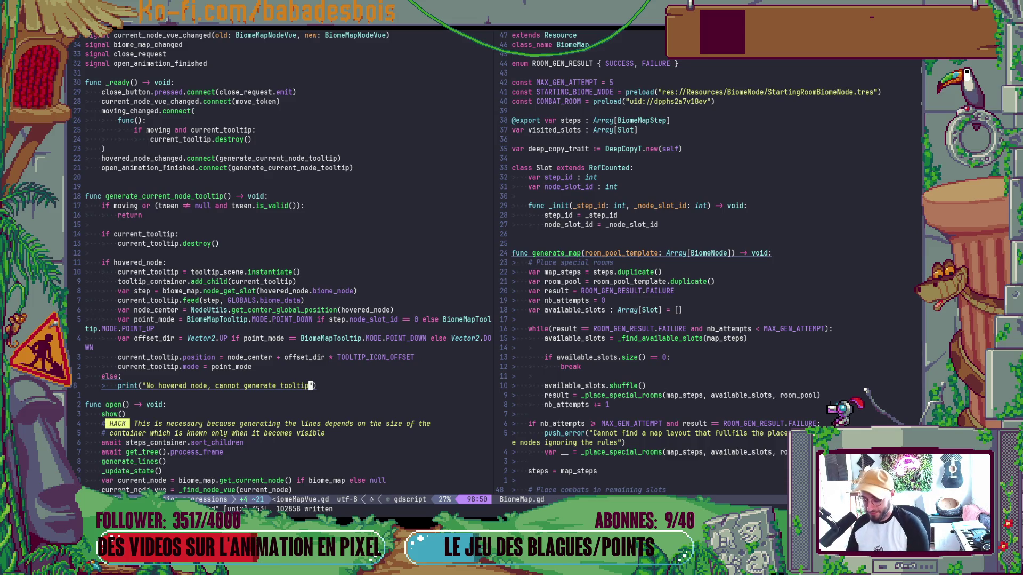
Add a blank line after the print statement and save the script.
key(bracketright)
key(space)
key(ctrl+s)
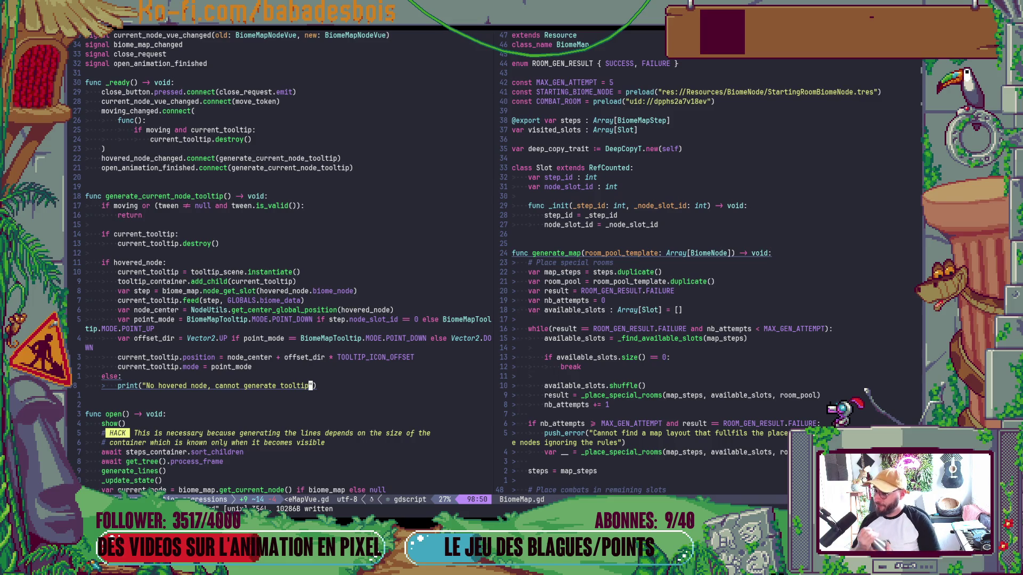
Delete the else branch printing "No hovered node", then bring up Notion's Backlog board.
key(k)
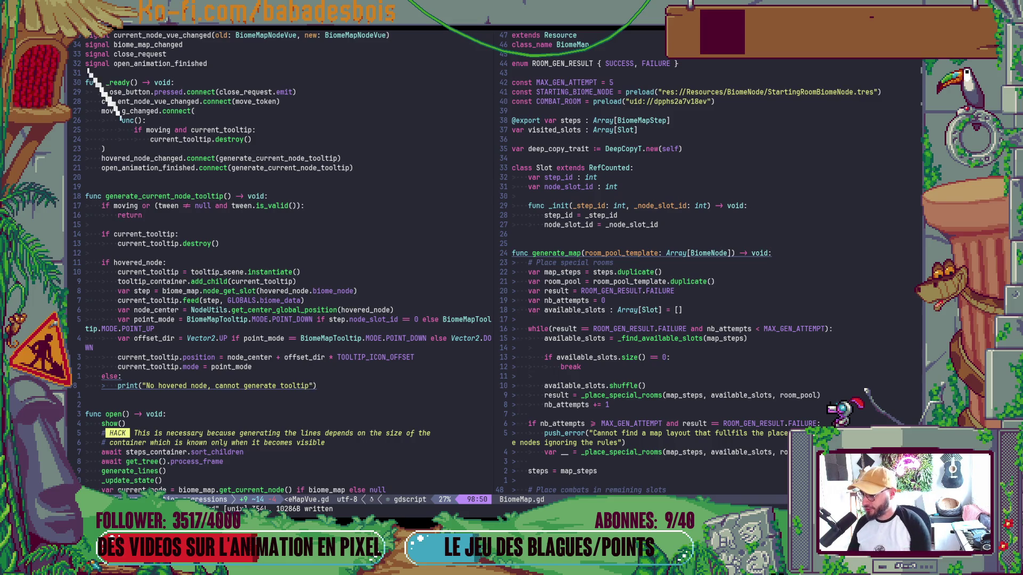
key(shift+v)
key(j)
key(d)
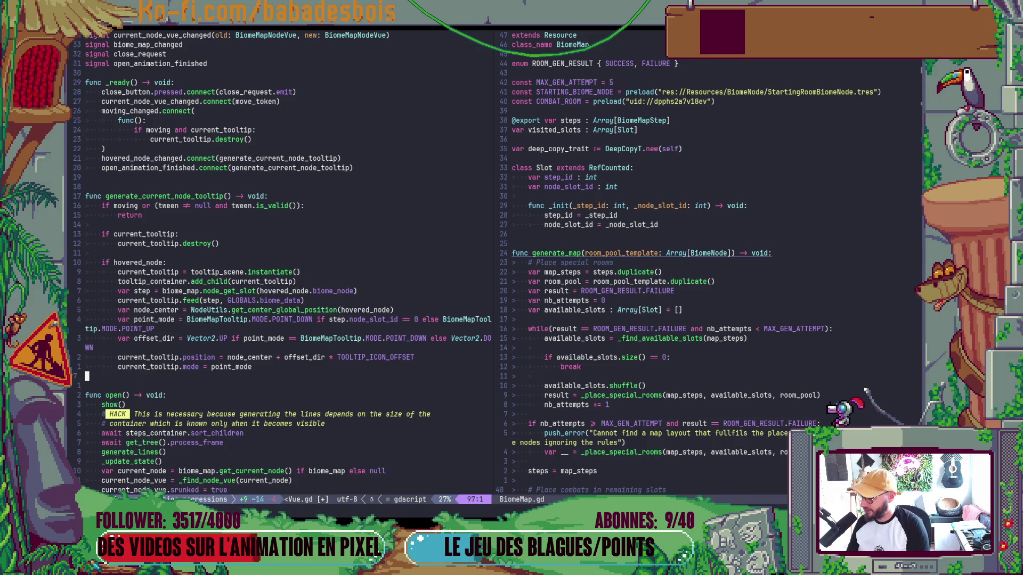
key(alt+Tab)
key(Tab)
key(Tab)
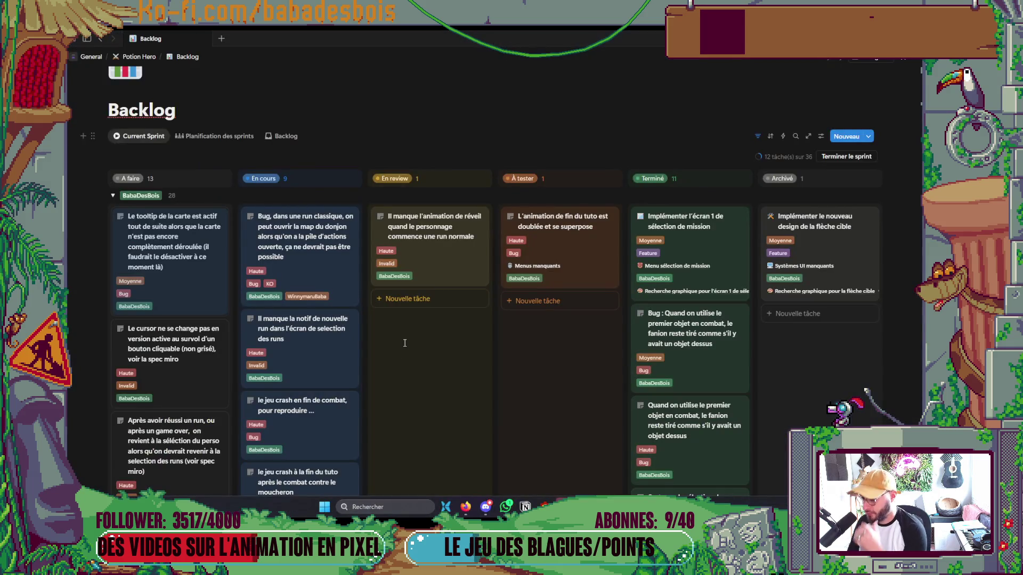
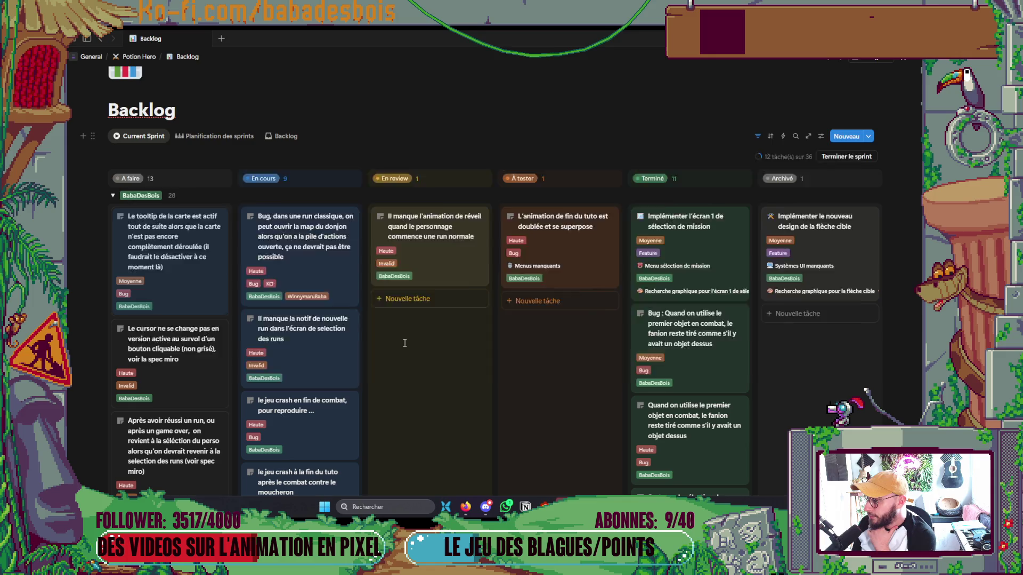
Open and close the Ferme malfamée dungeon map several times in PotionHero.
key(alt+Tab)
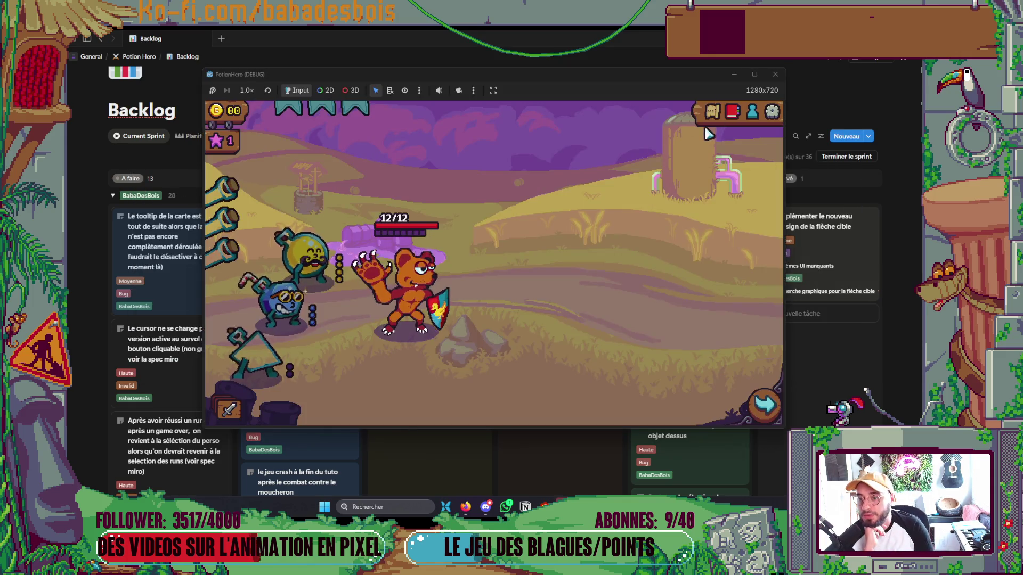
click(712, 112)
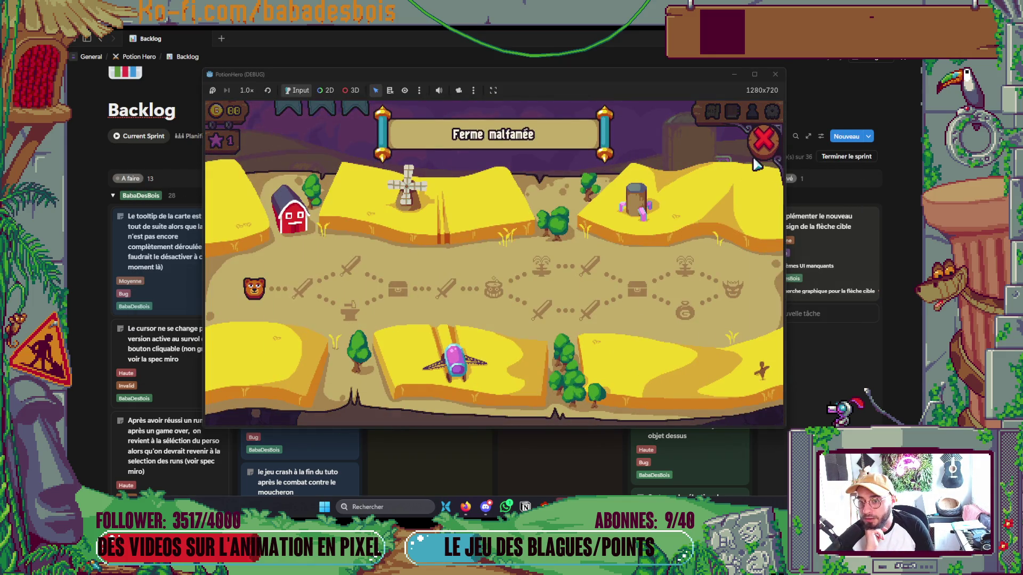
click(761, 148)
click(712, 112)
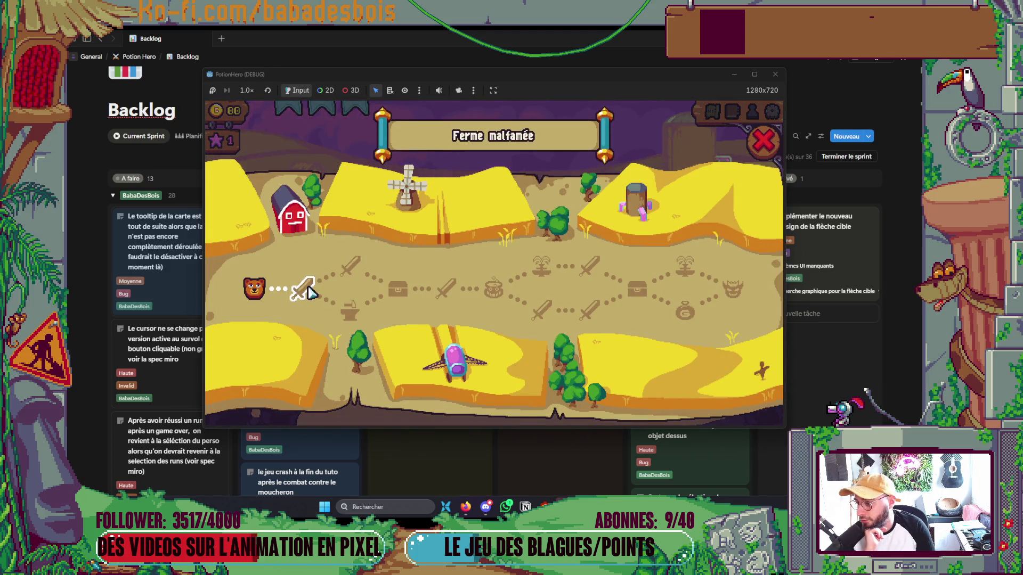
click(761, 143)
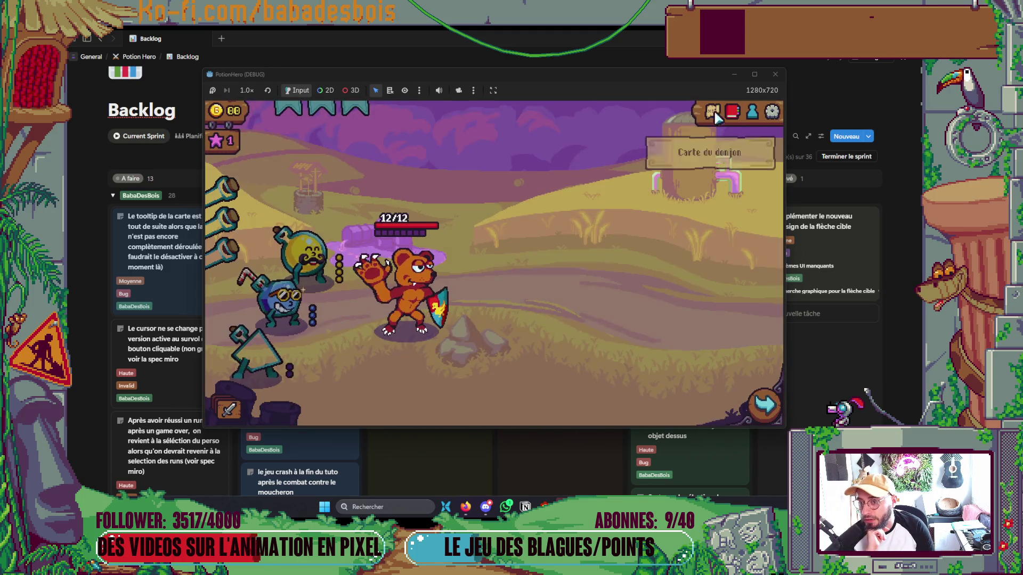
click(717, 114)
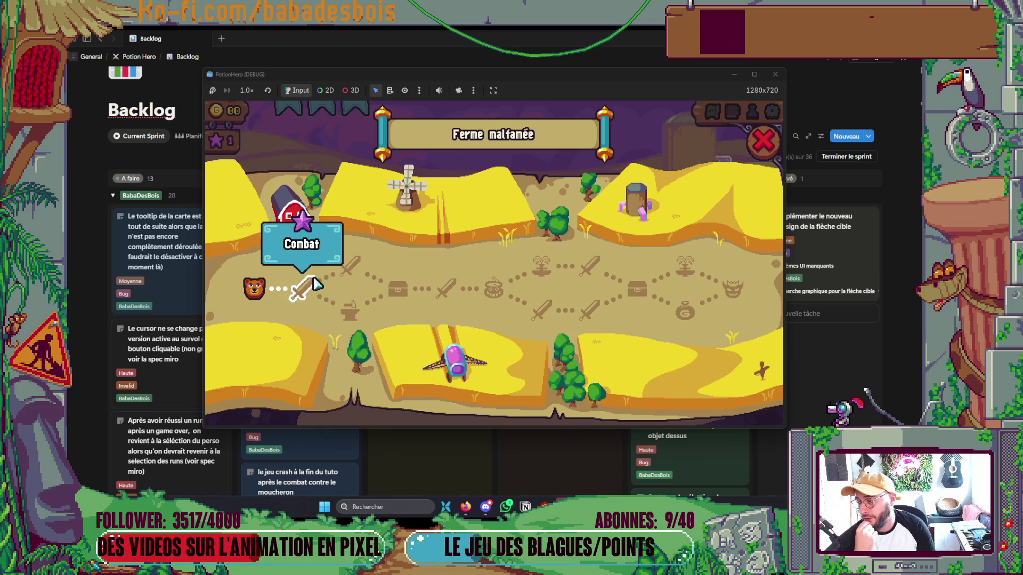
Try the first combat node on the map, close the map, then quit the game.
click(308, 285)
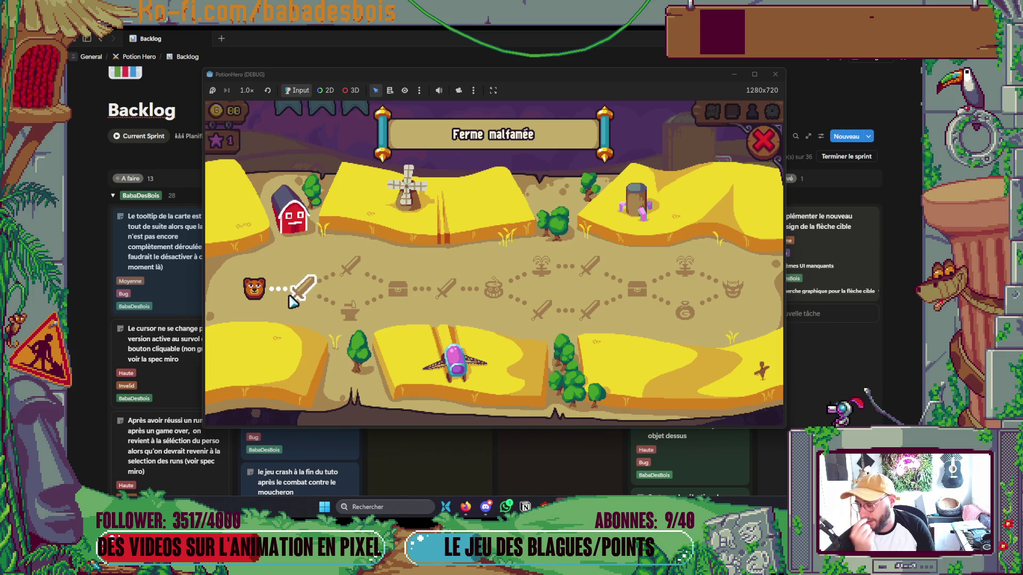
click(759, 143)
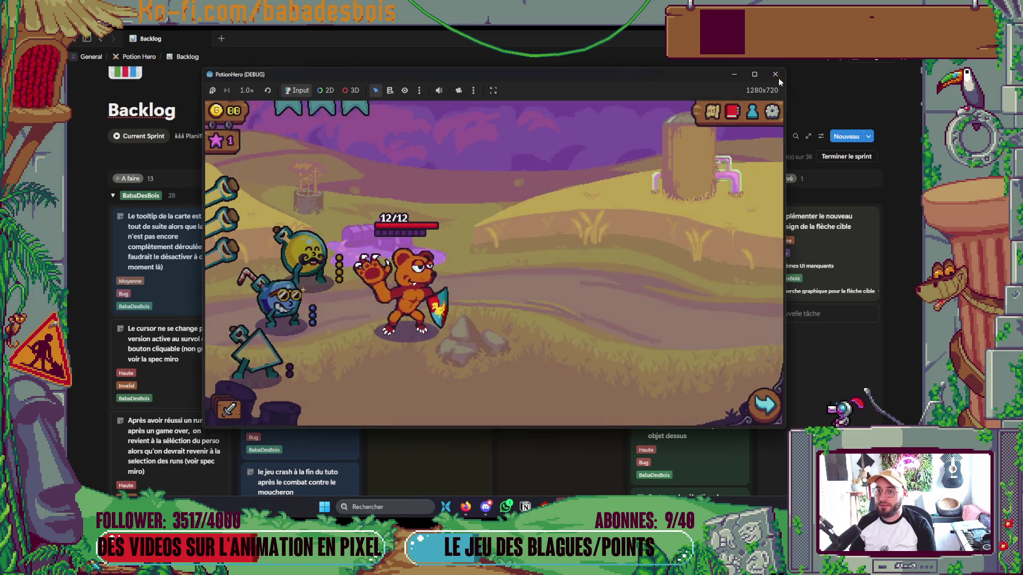
click(775, 74)
key(alt+Tab)
Insert print("Open animation finished") just before open_animation_finished.emit() in func open().
scroll(286, 356, down, 7)
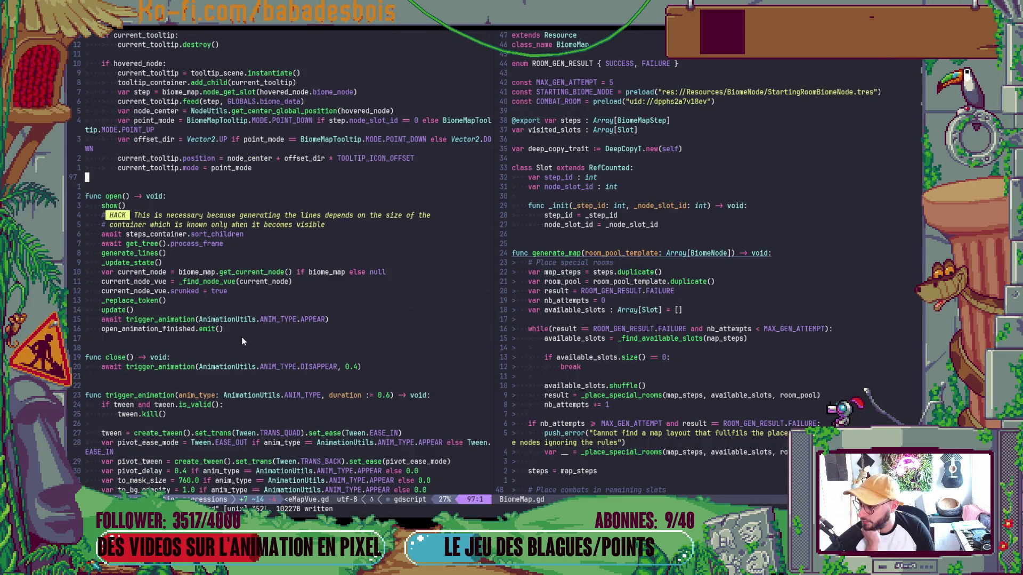
scroll(240, 342, down, 2)
scroll(240, 338, down, 4)
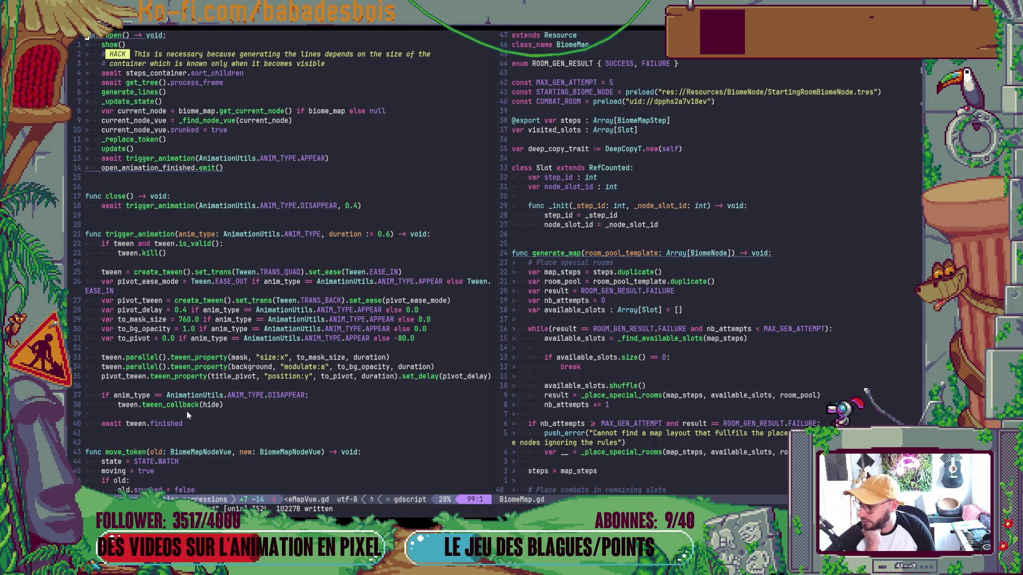
scroll(191, 404, down, 3)
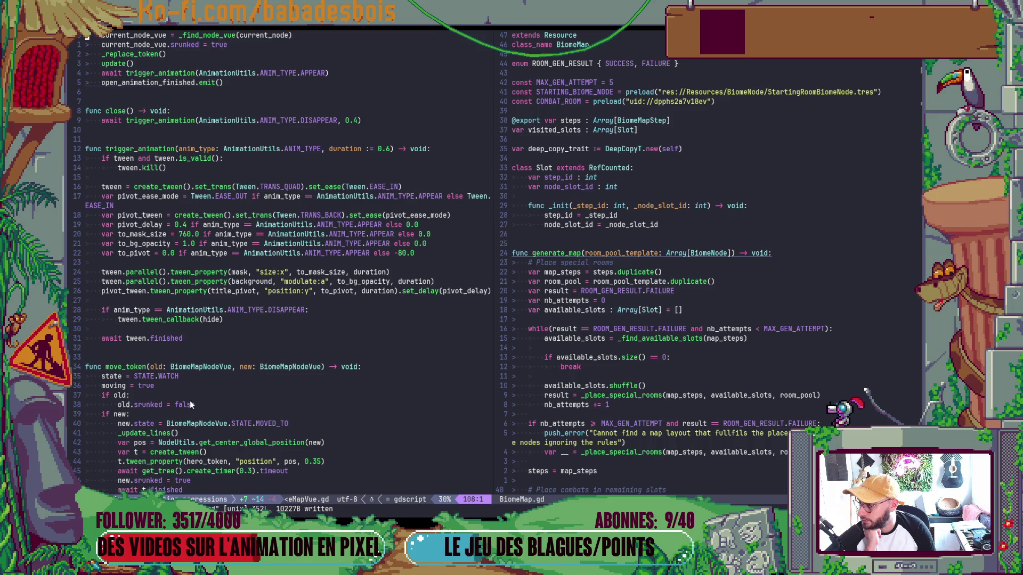
scroll(190, 401, up, 10)
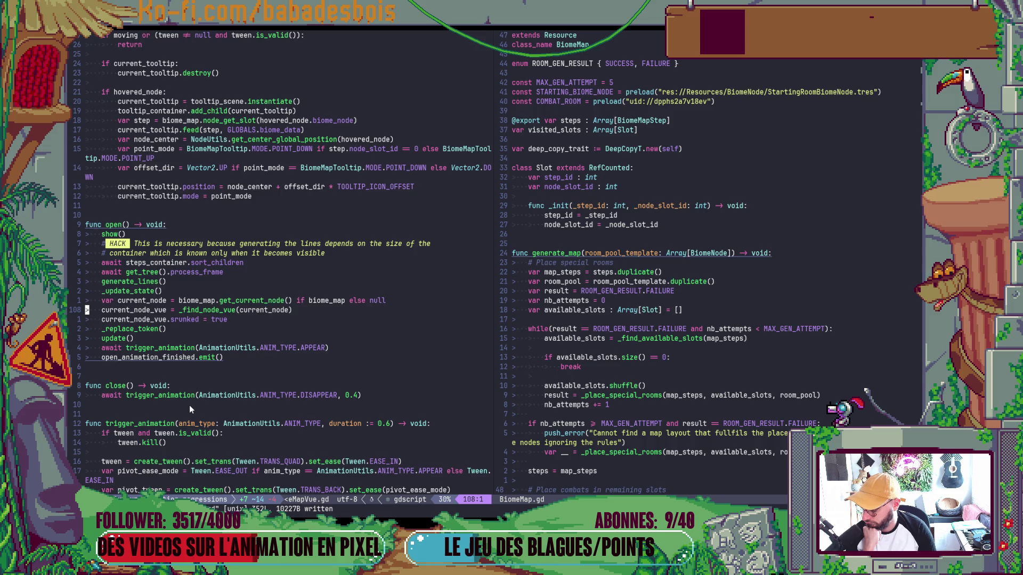
scroll(190, 404, up, 3)
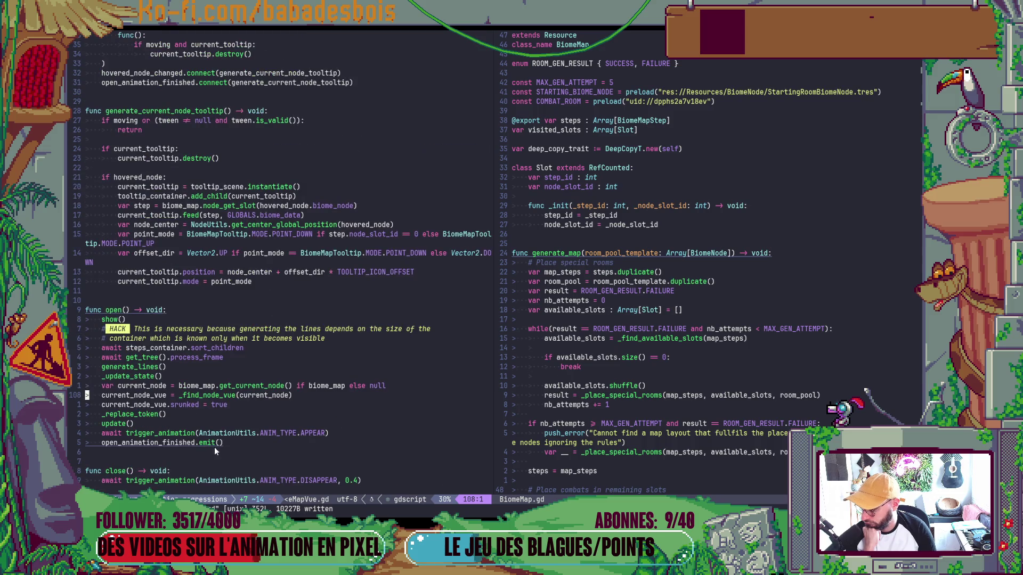
click(215, 452)
text(k)
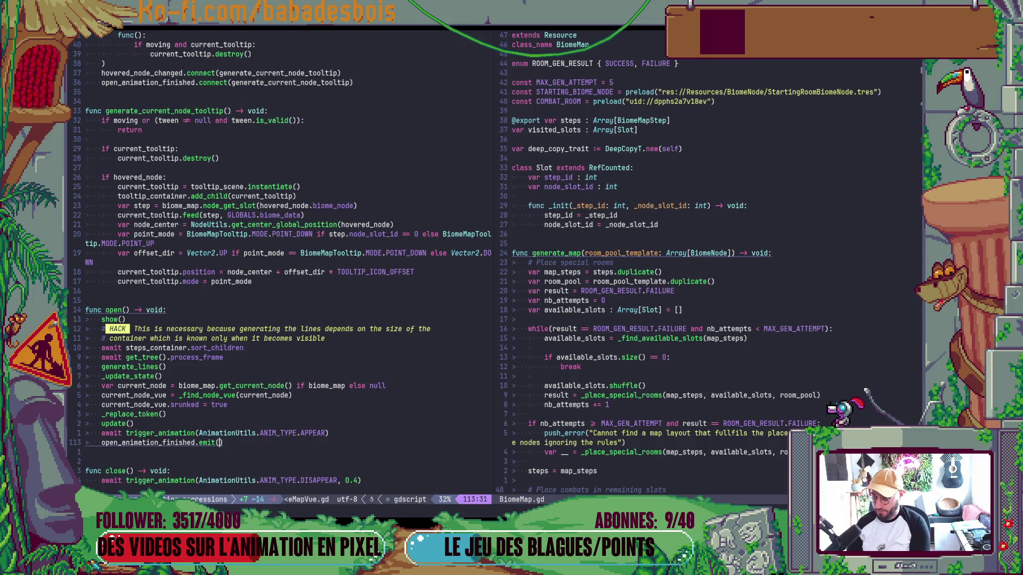
text(Oprint())
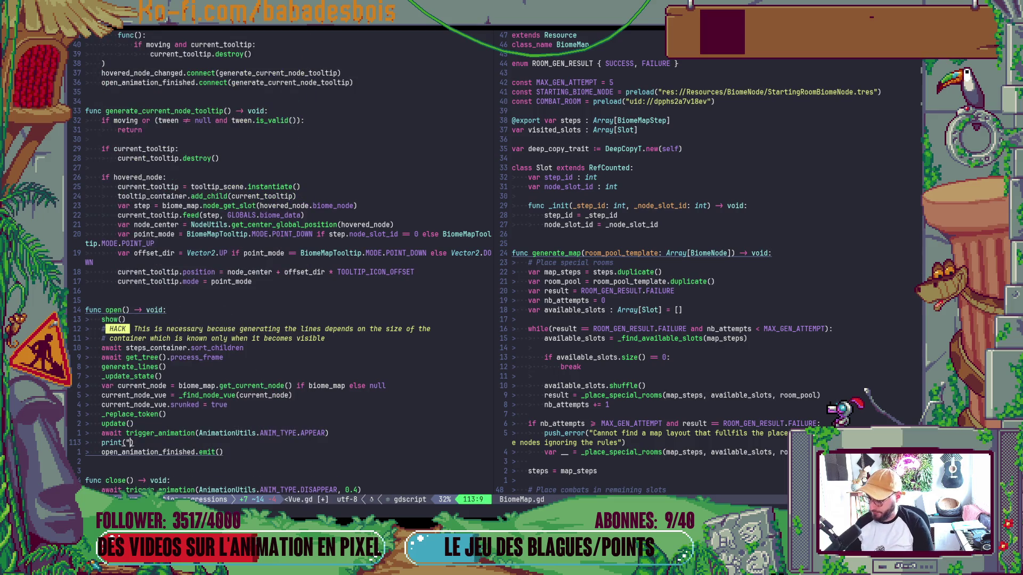
text(A)
text(pen)
text( animation fin)
text(ished)
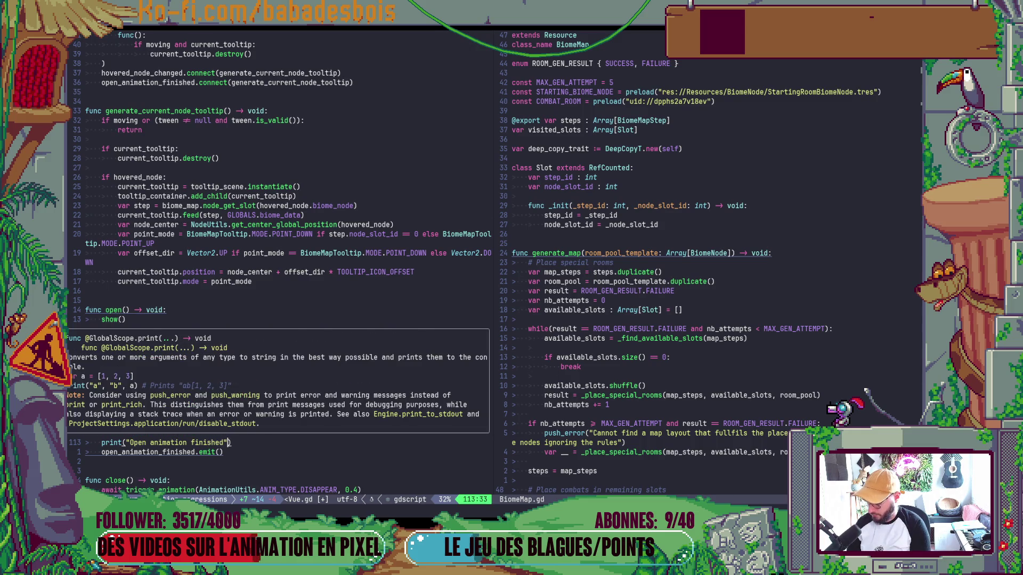
key(alt+Tab)
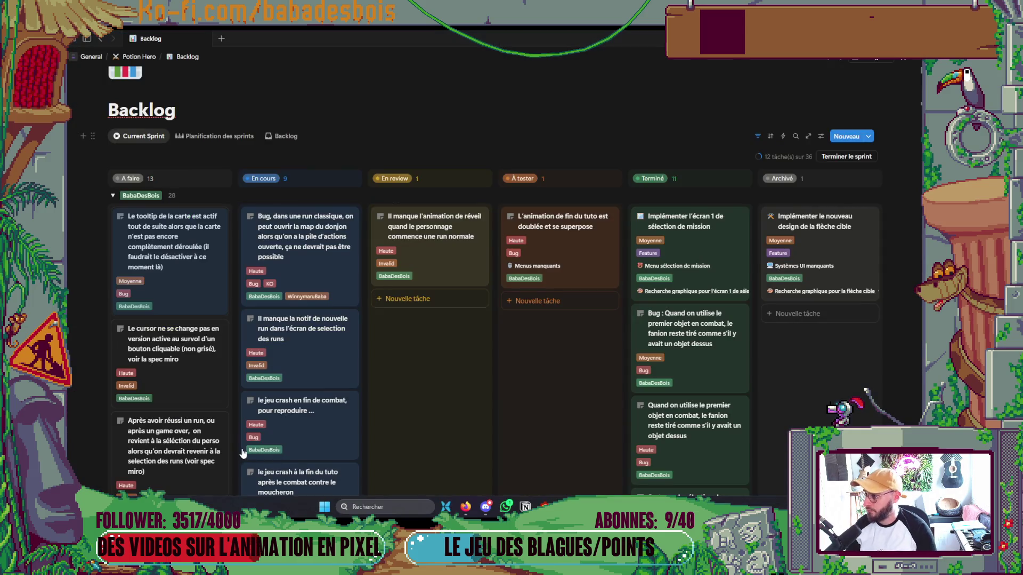
Run the game with F5, confirm Chevalier Grizlours, start Réveil de l'ours and skip the tutorial.
key(alt+Tab)
key(F5)
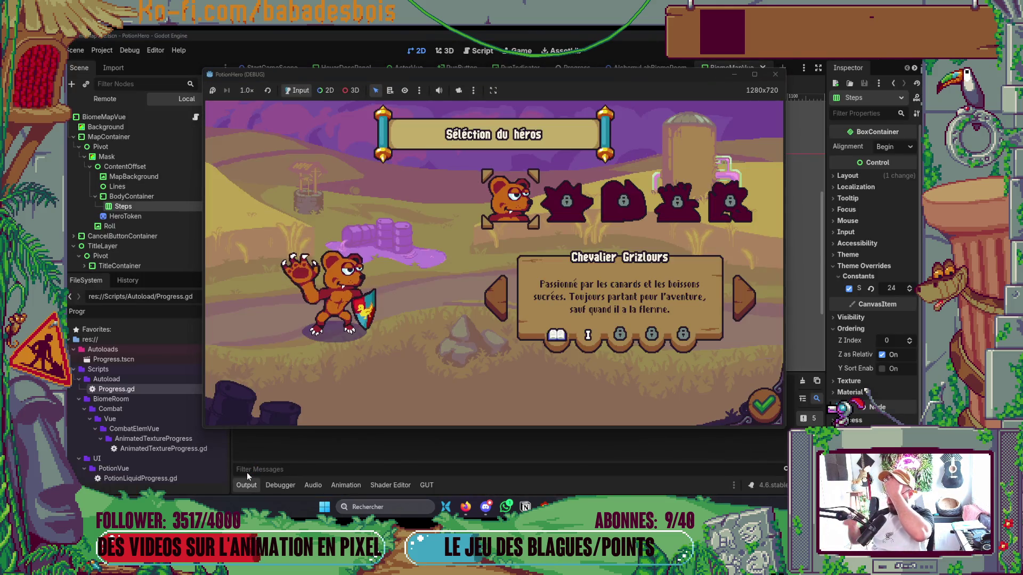
click(753, 392)
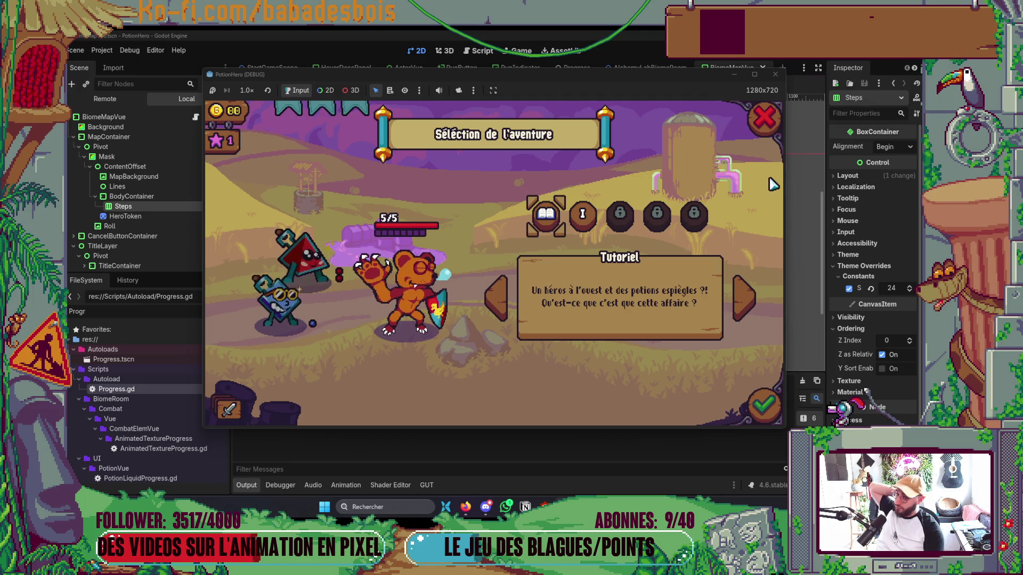
click(765, 124)
click(762, 406)
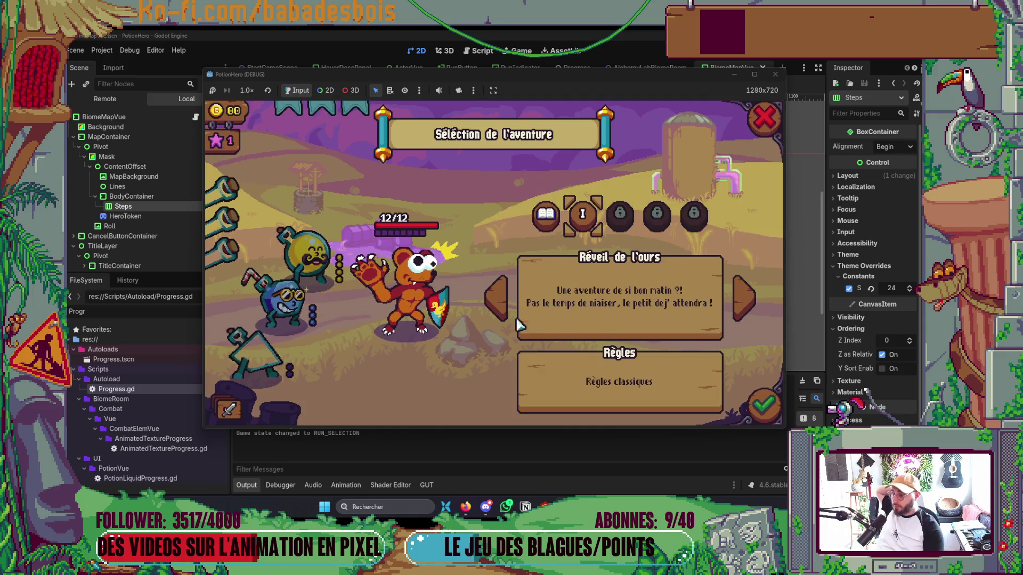
click(539, 330)
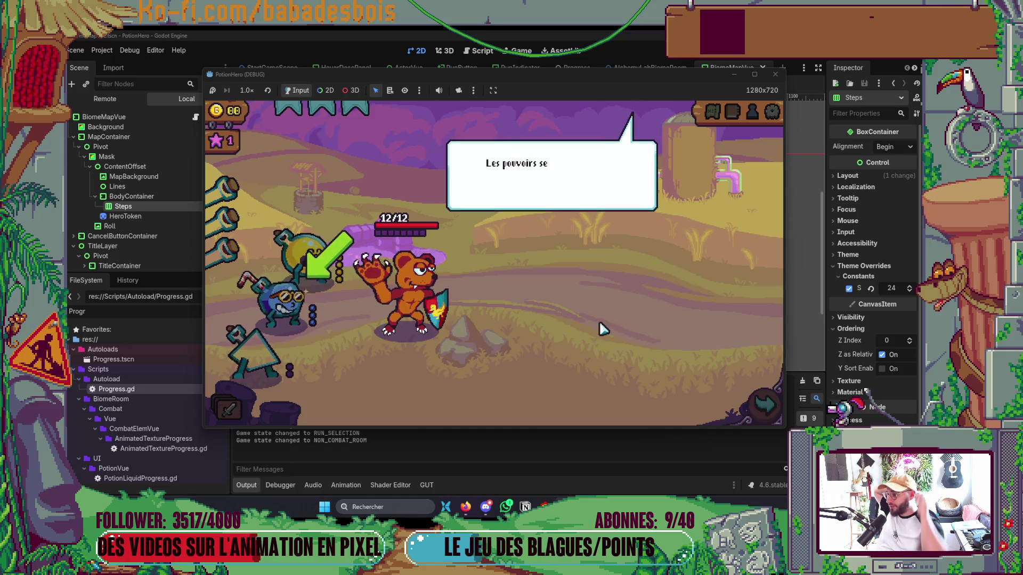
click(608, 380)
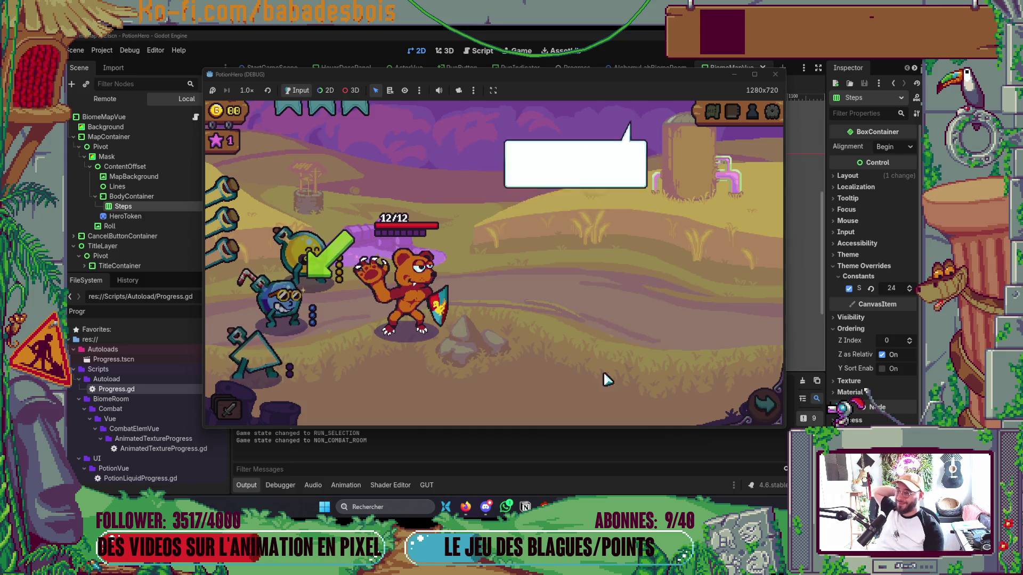
click(642, 301)
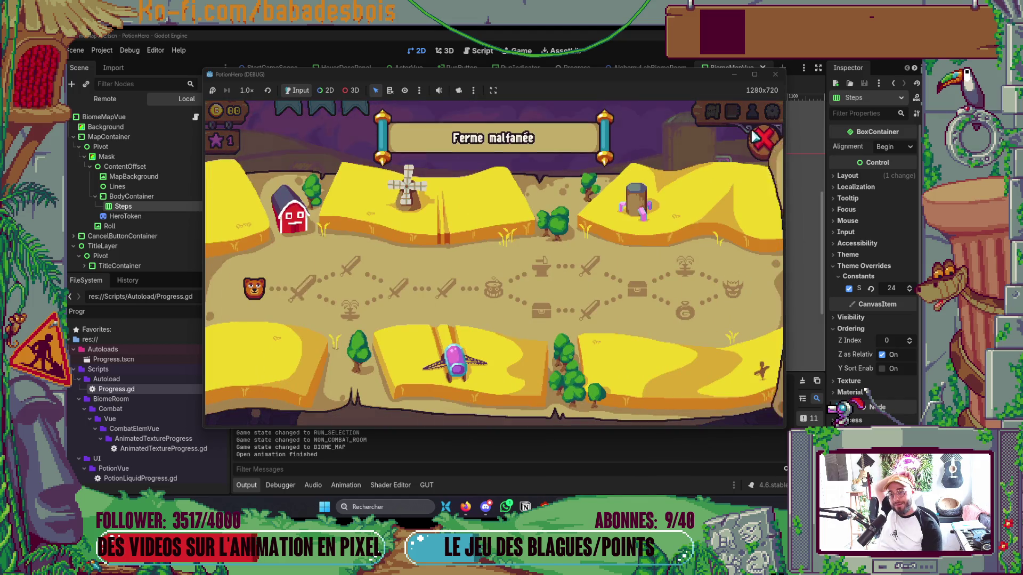
Toggle the Ferme malfamée map open and closed several times to check the Output log.
click(712, 113)
click(712, 113)
click(723, 112)
click(722, 112)
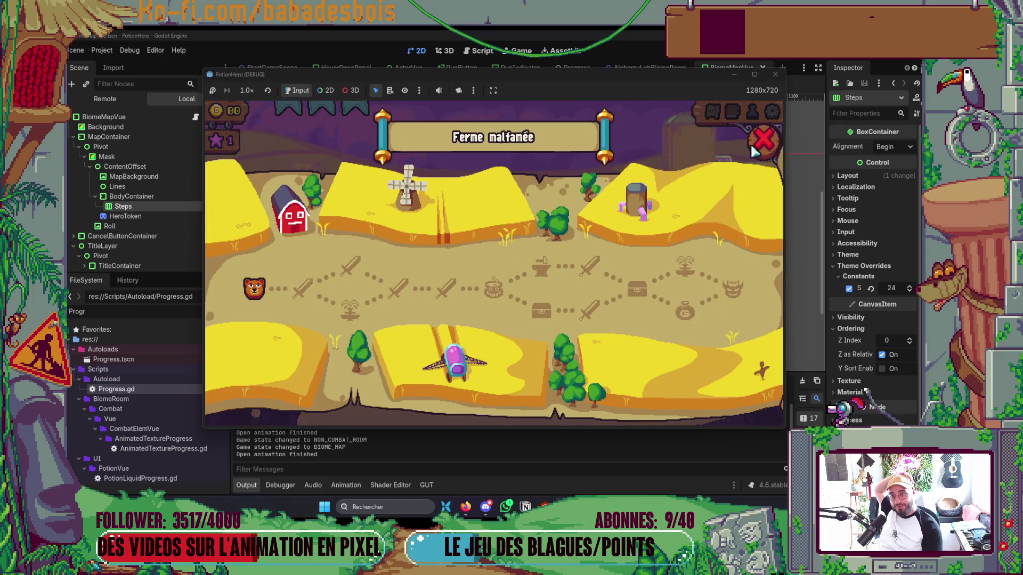
click(757, 150)
click(717, 113)
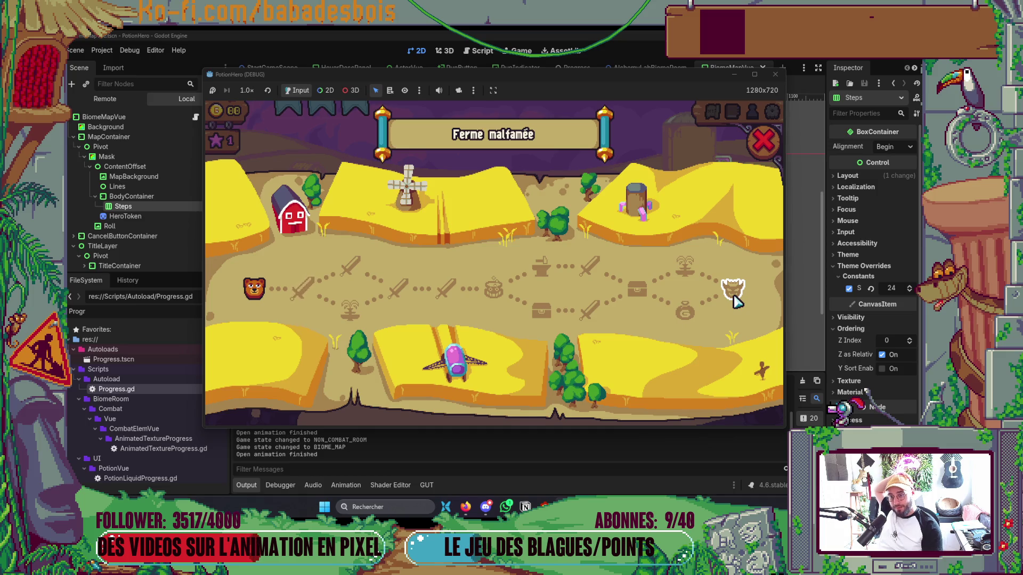
click(763, 142)
key(alt+Tab)
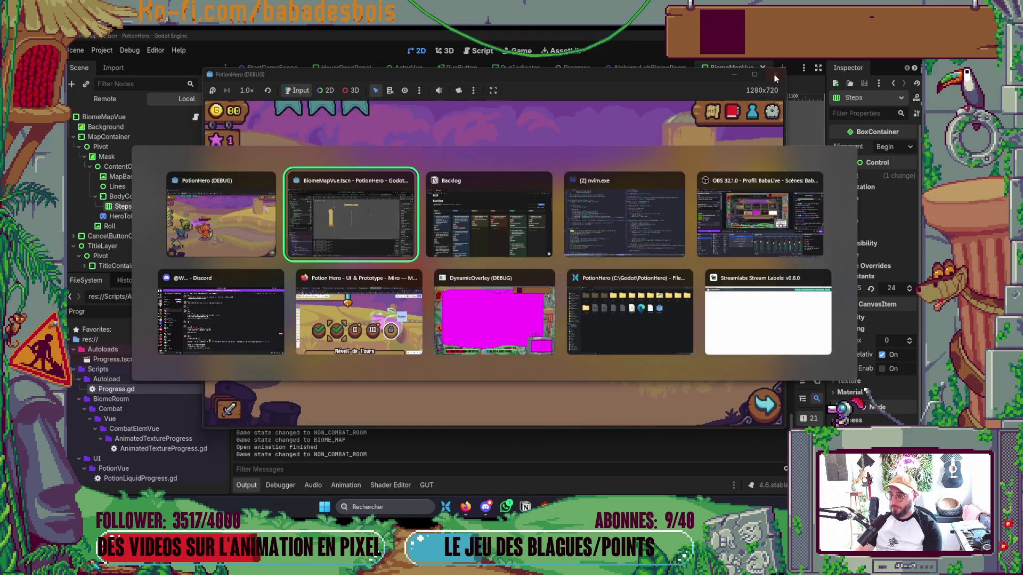
Scroll BiomeMapVue.gd to review open() with its new "Open animation finished" print.
key(Tab)
key(Tab)
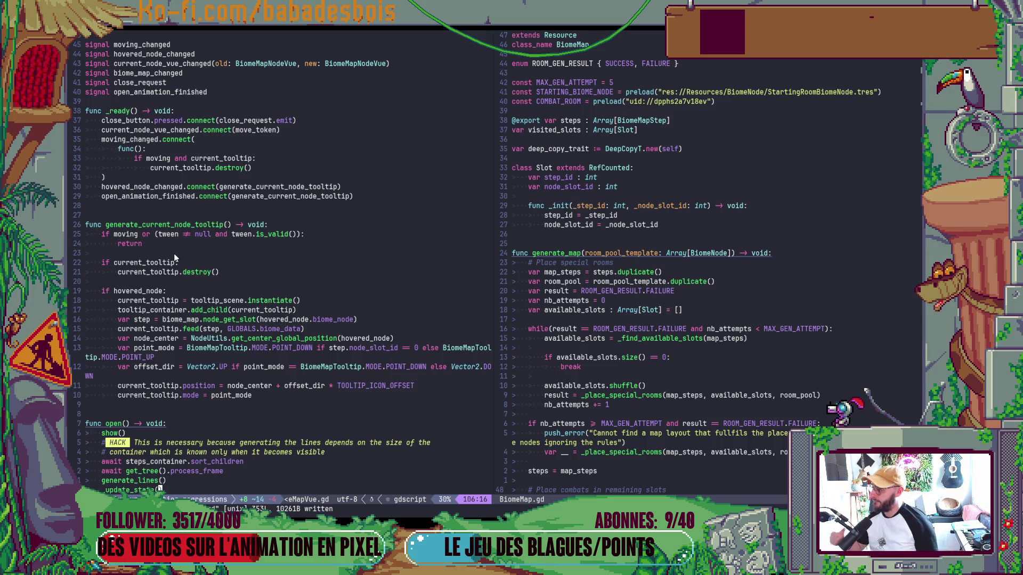
scroll(248, 402, down, 4)
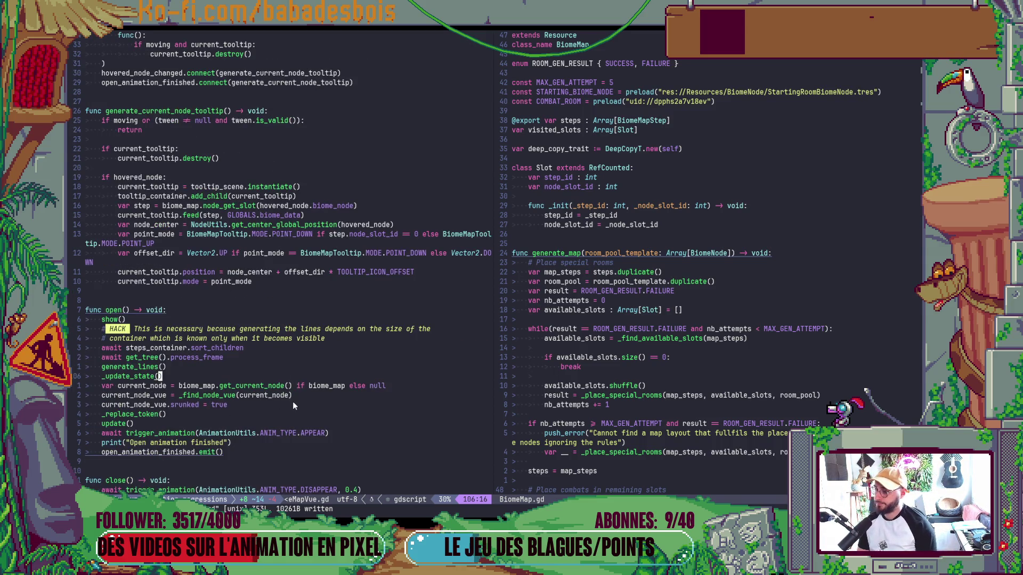
key(alt+Tab)
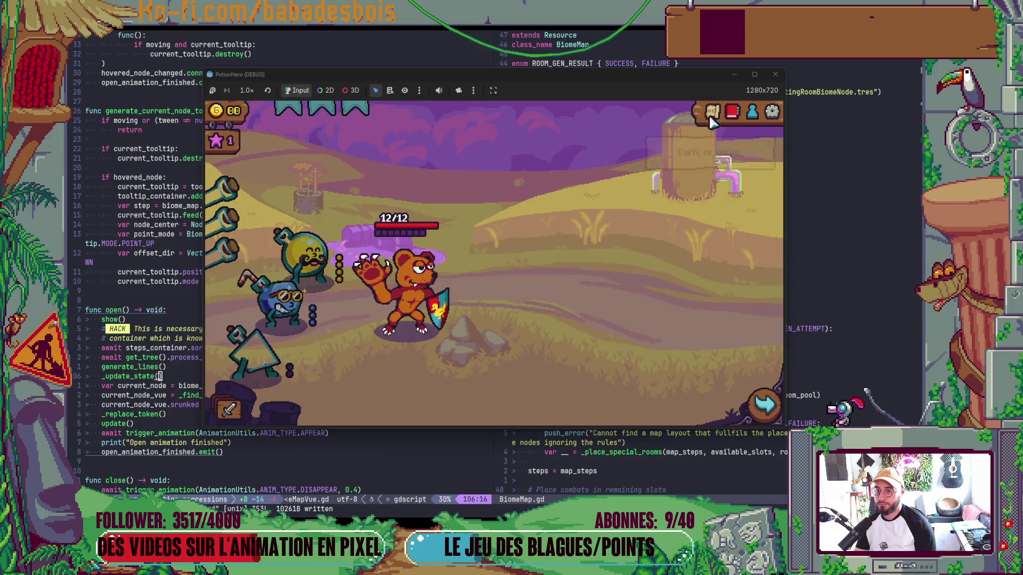
Reopen and close the Ferme malfamée map in the game, then return to Neovim.
click(711, 112)
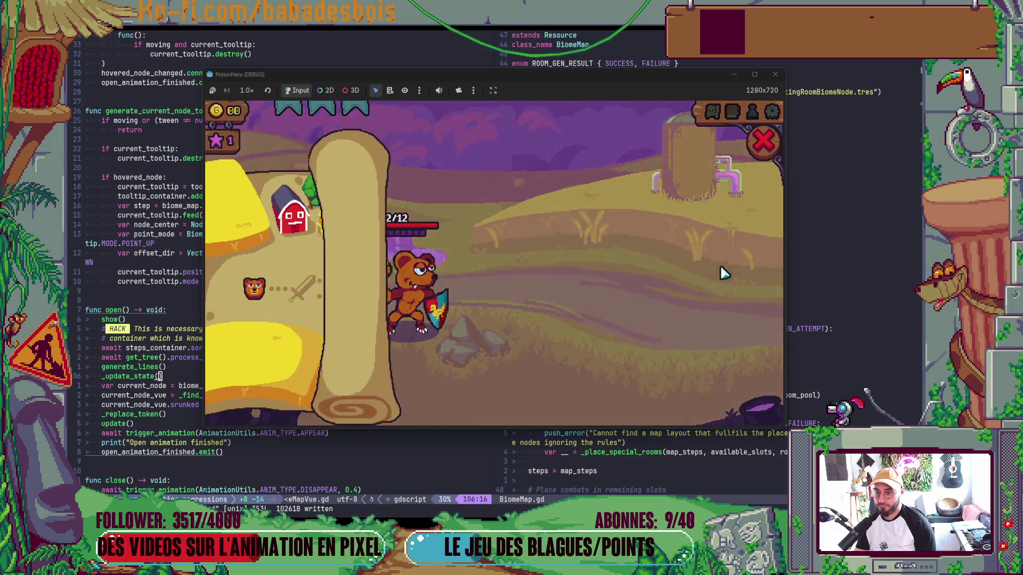
click(731, 286)
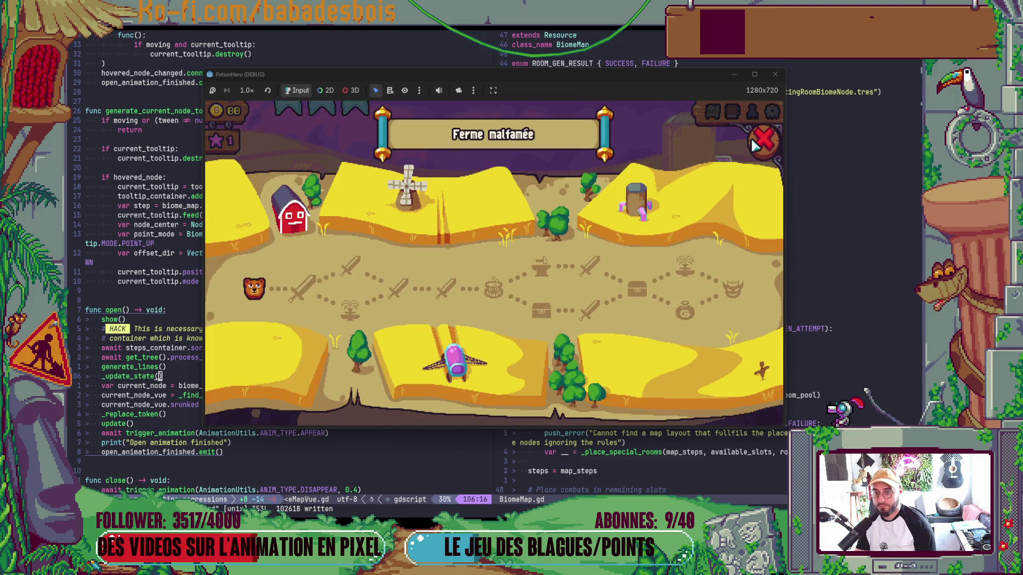
click(737, 304)
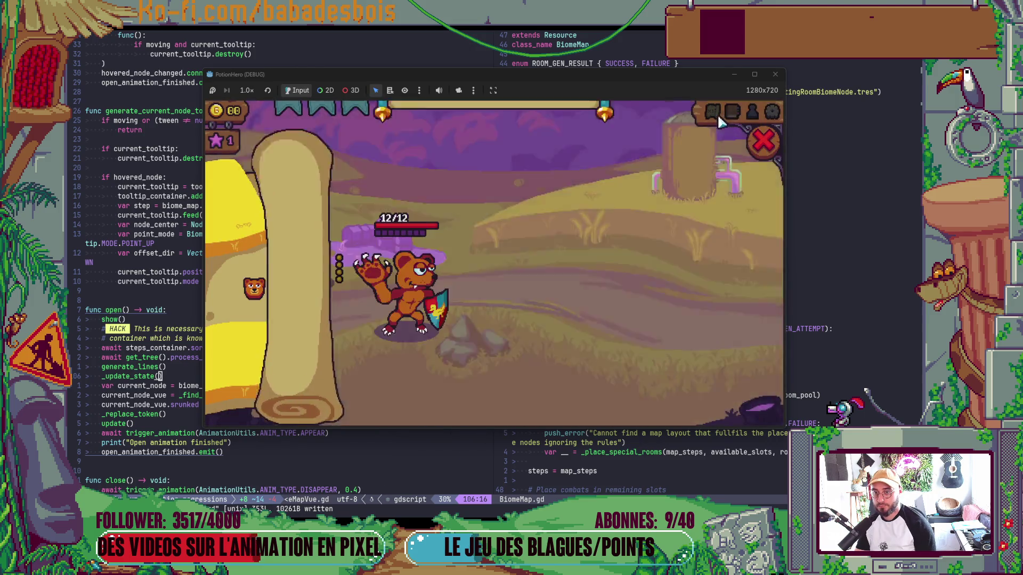
click(727, 162)
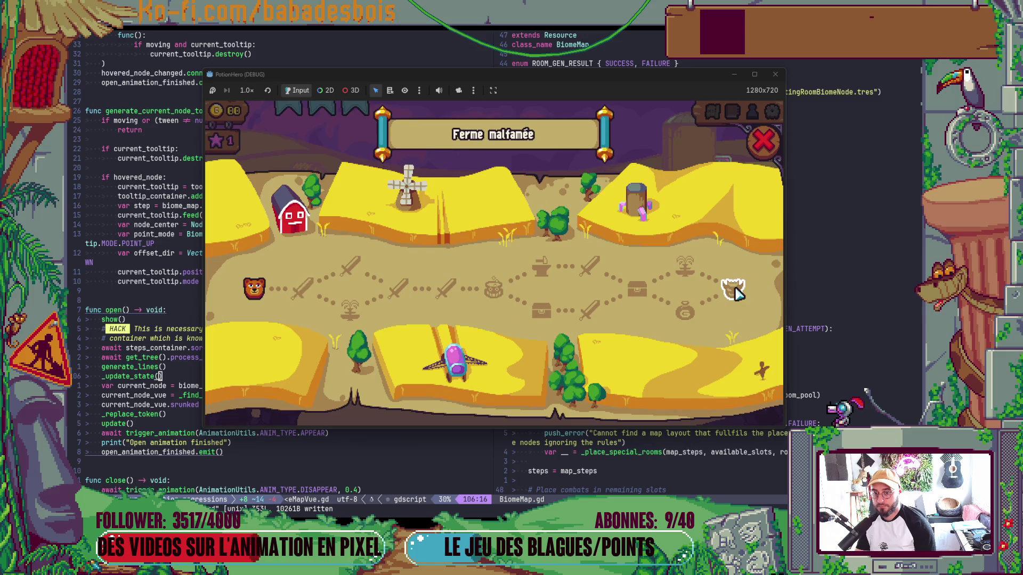
click(763, 141)
key(alt+Tab)
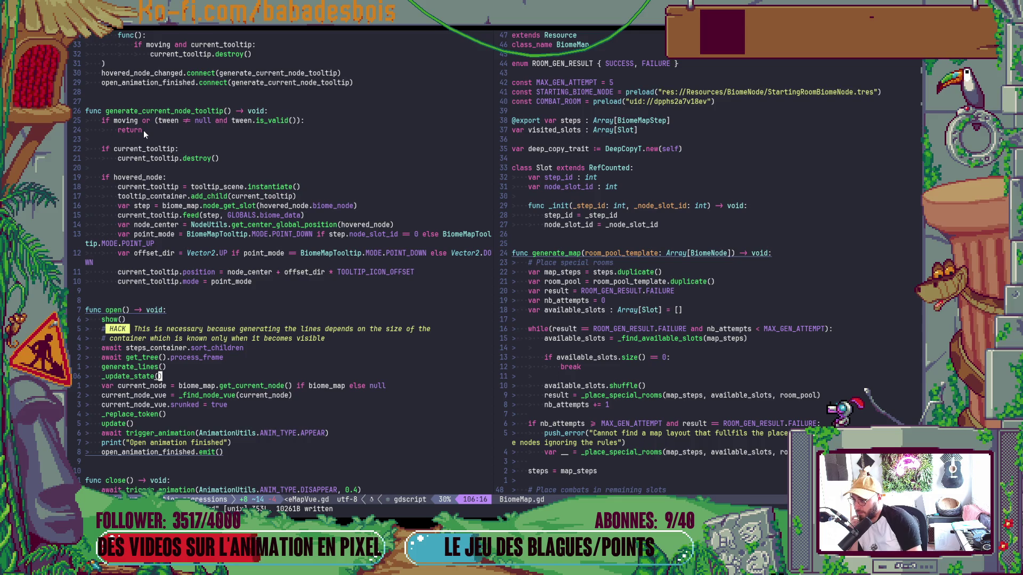
Add 'tween = null' above the "Open animation finished" print in open() and save.
click(158, 197)
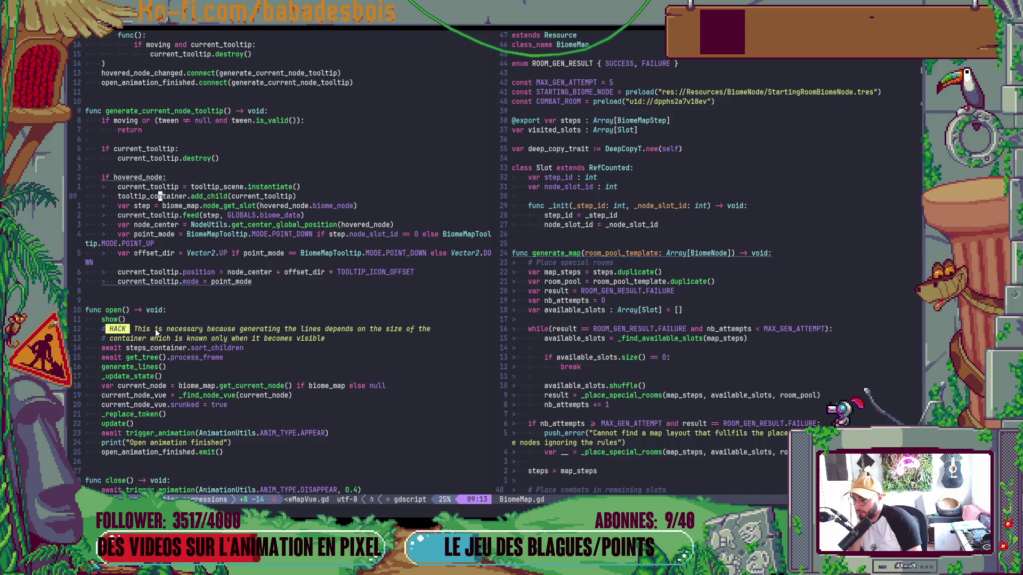
click(229, 443)
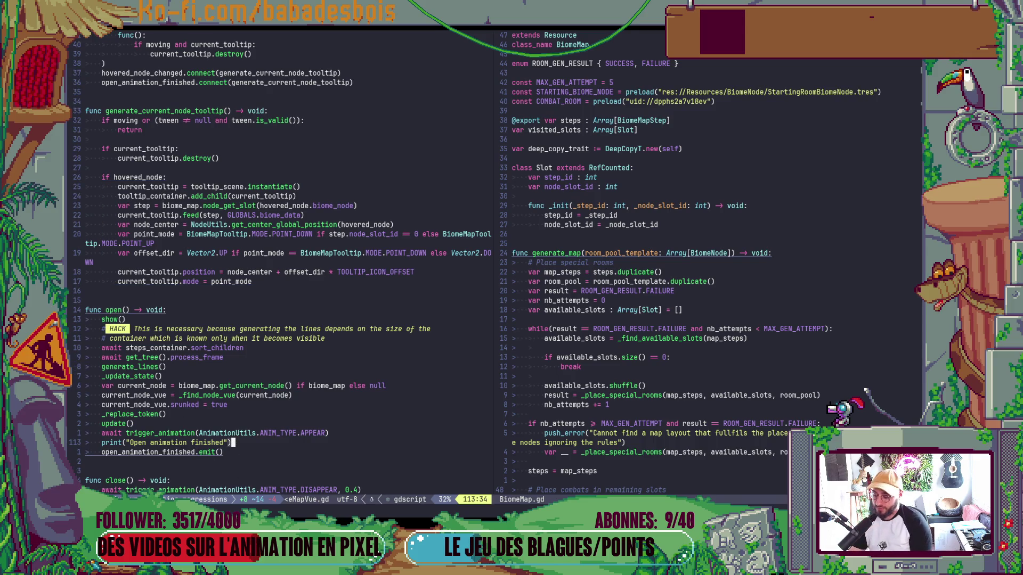
key(shift+o)
text(t)
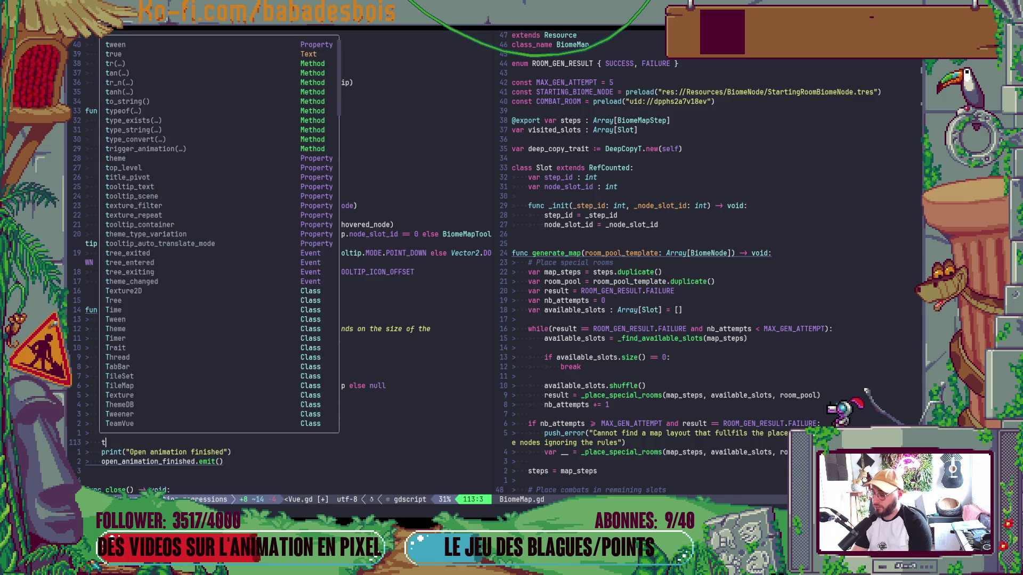
text(ween =)
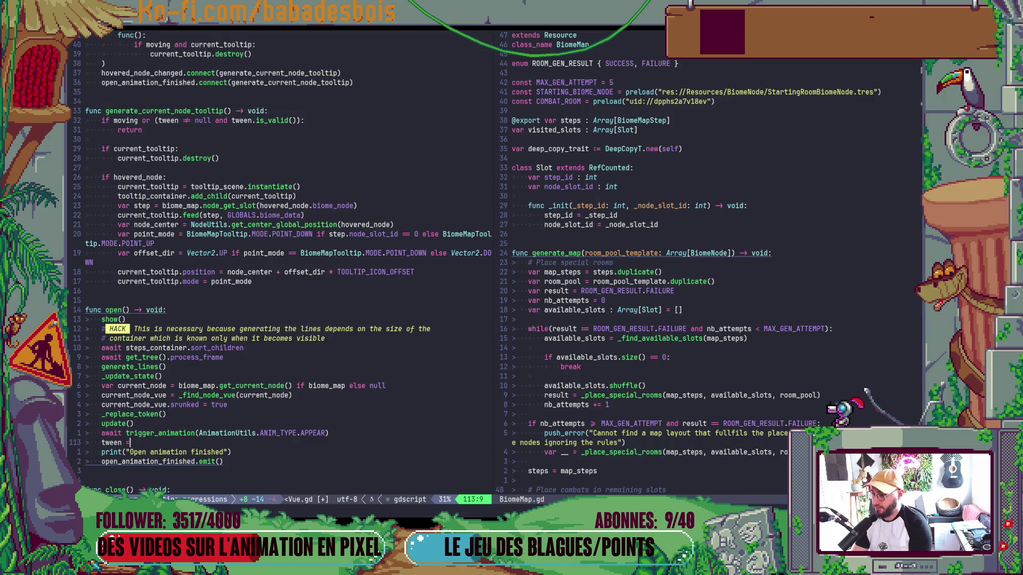
text( null)
key(Escape)
key(j)
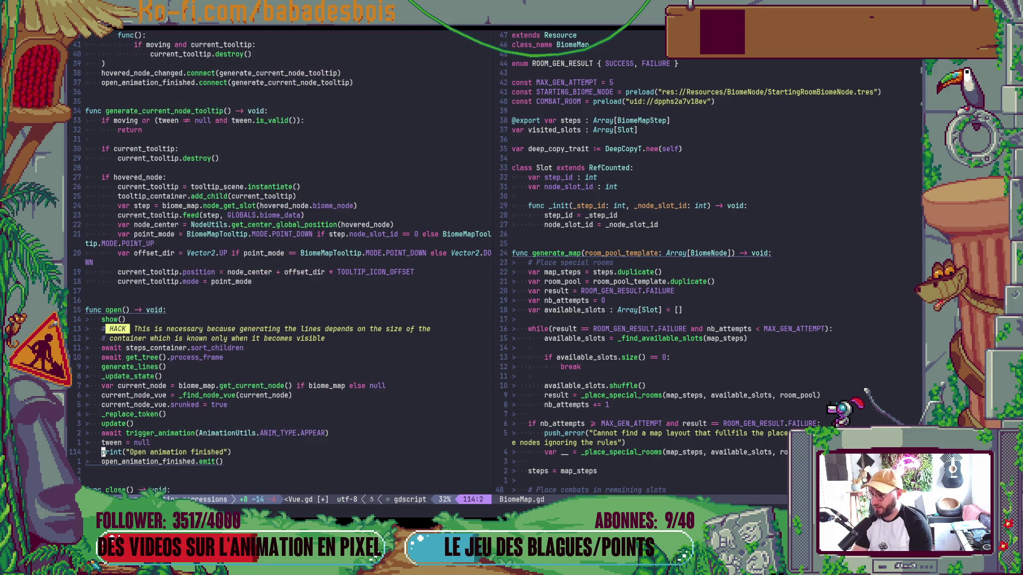
key(ctrl+s)
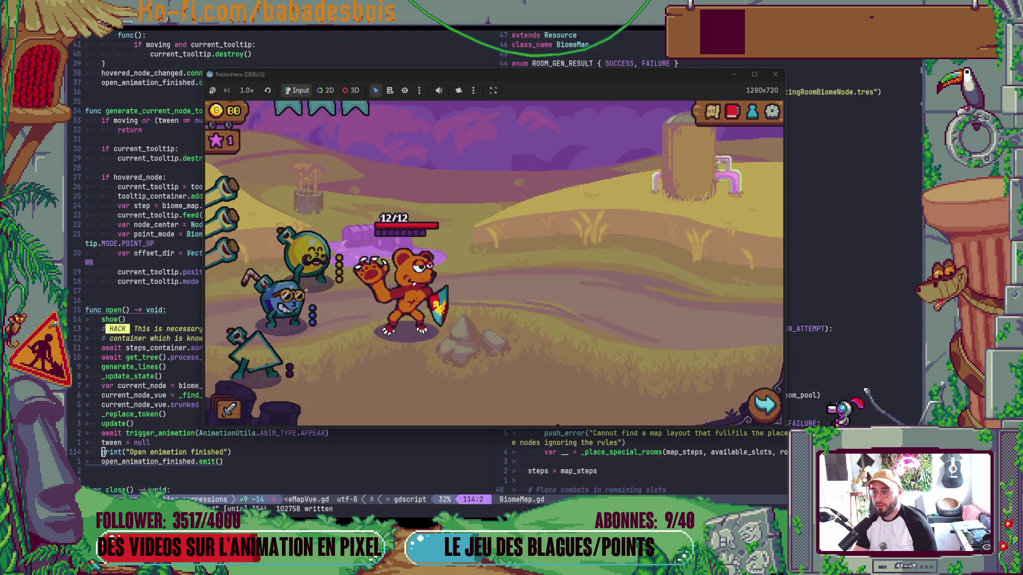
Add else: print("No hovered node") after the hovered_node check.
click(506, 430)
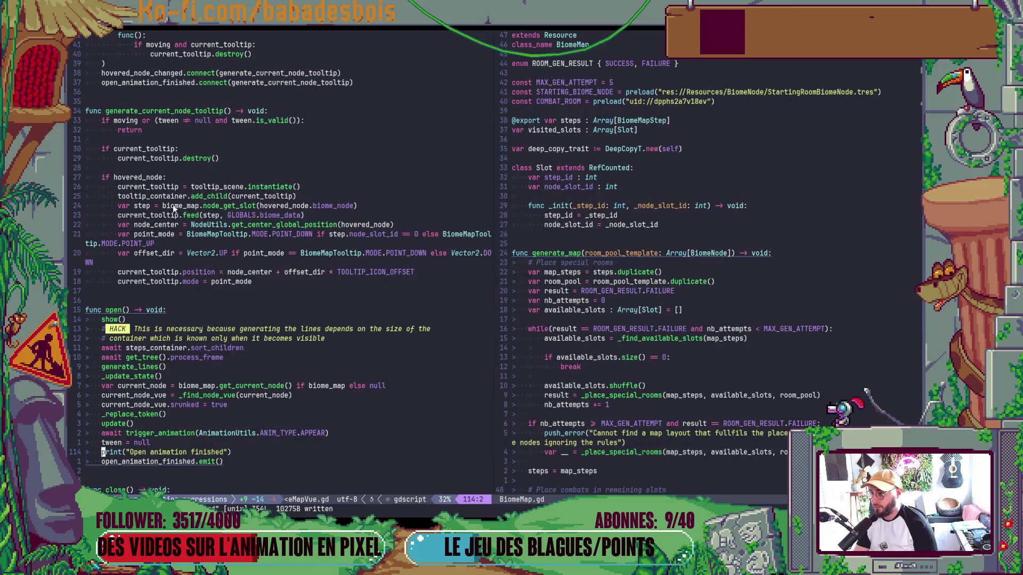
click(159, 178)
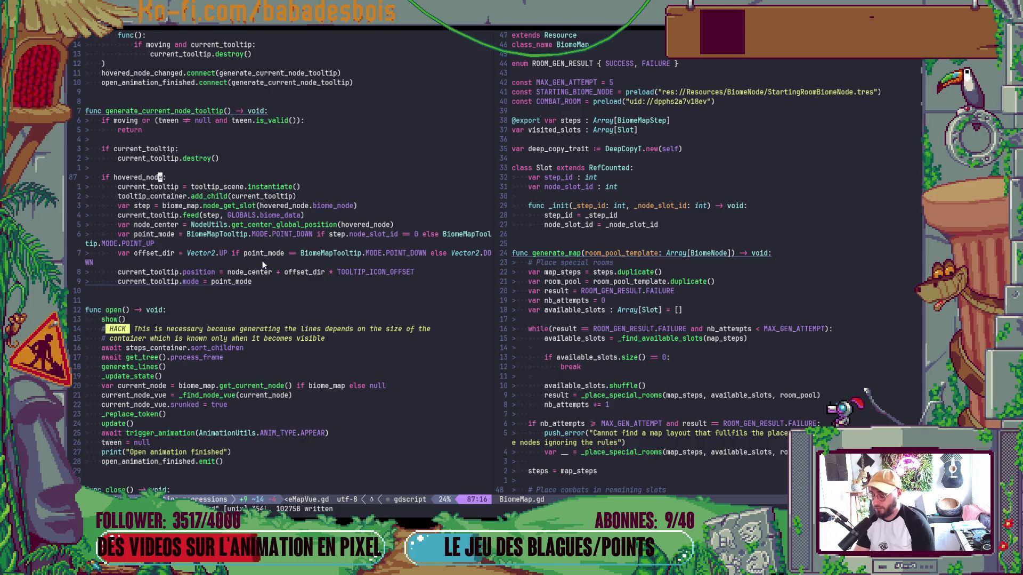
text(else: print("No hovered node"))
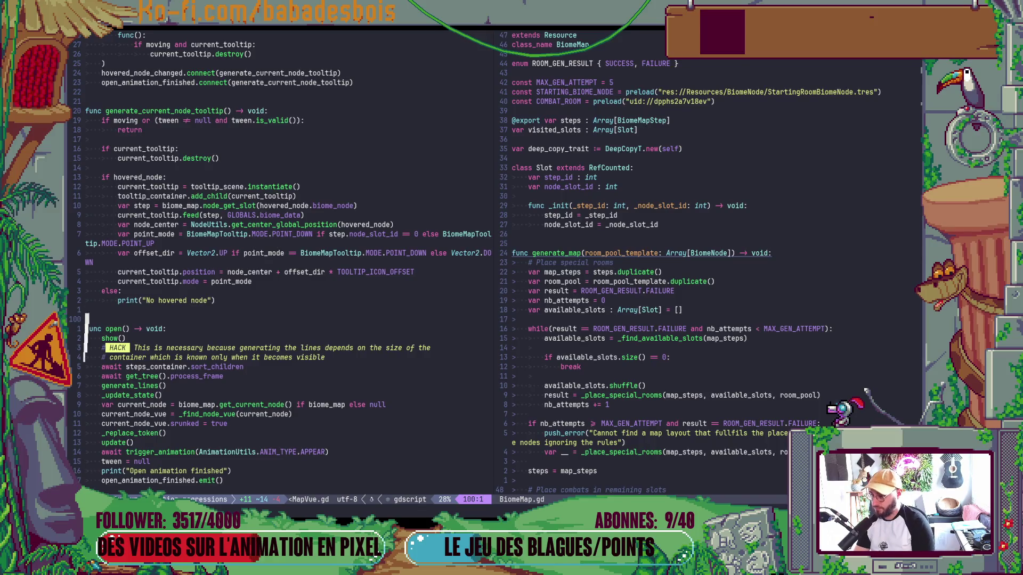
key(alt+Tab)
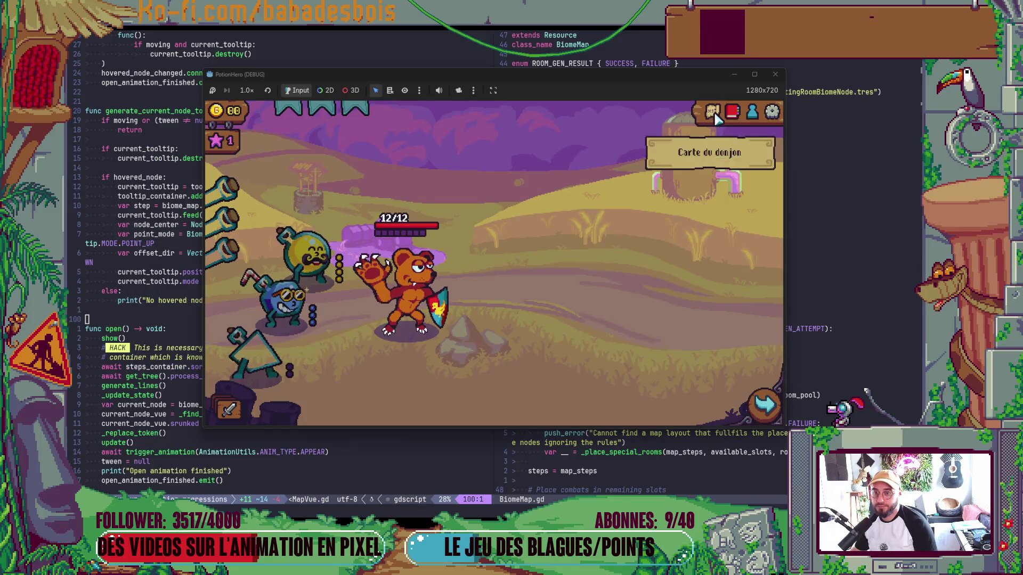
Open and close the Ferme malfamée map, checking Godot's Output in between.
click(712, 111)
click(766, 131)
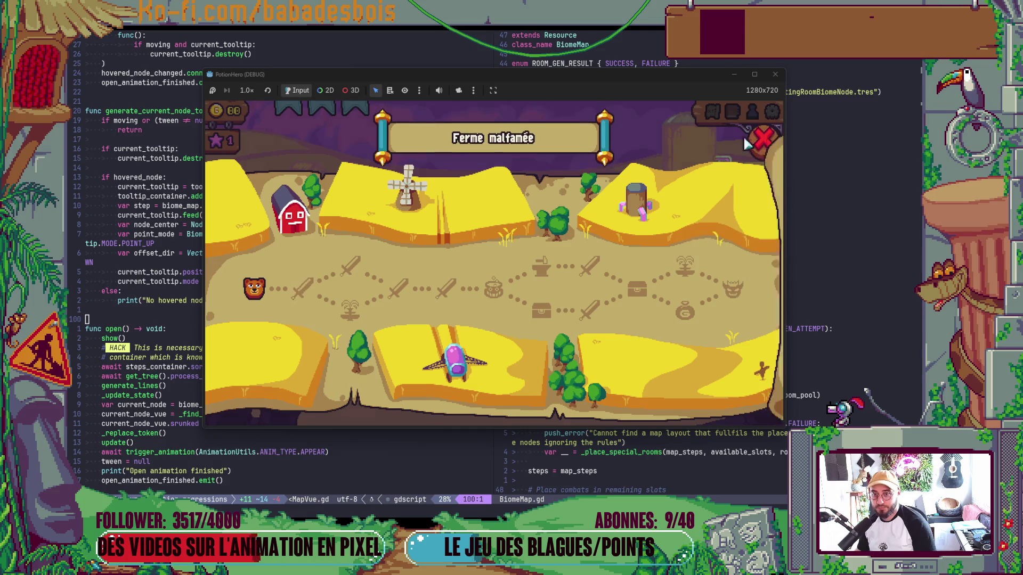
click(711, 114)
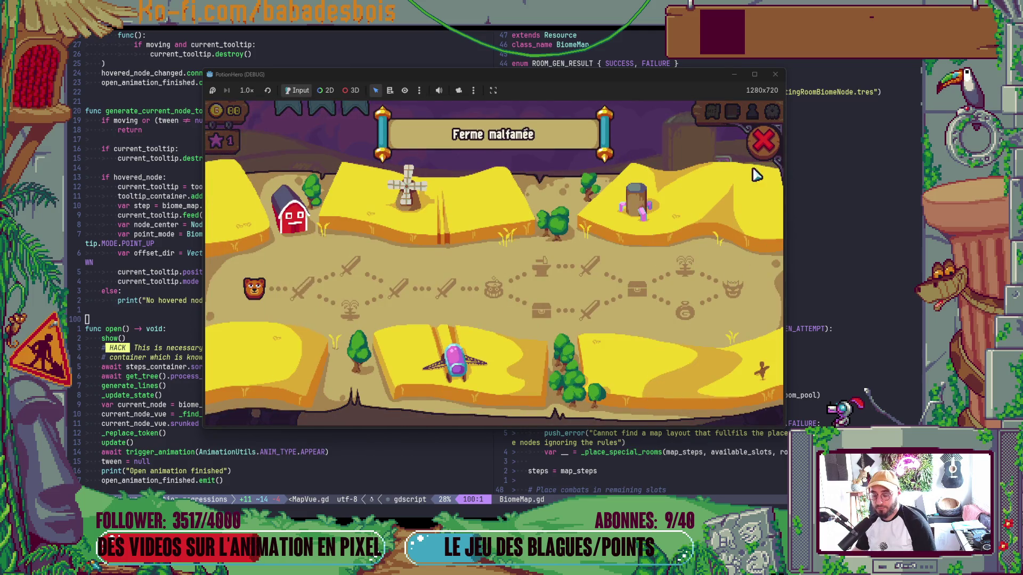
key(alt+Tab)
key(alt+Tab)
key(alt+Tab)
key(alt+Tab)
key(alt+Tab)
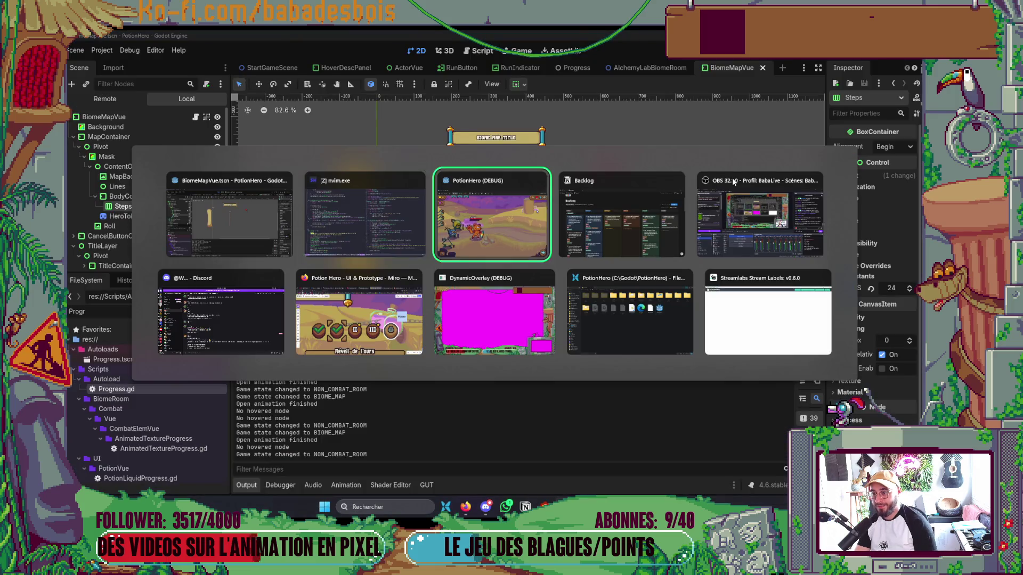
click(710, 112)
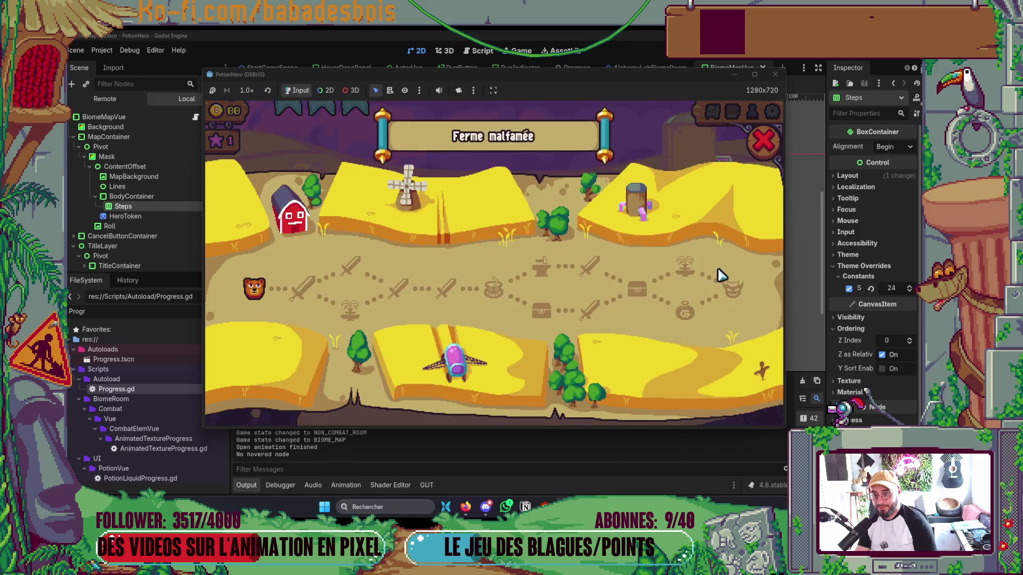
click(722, 288)
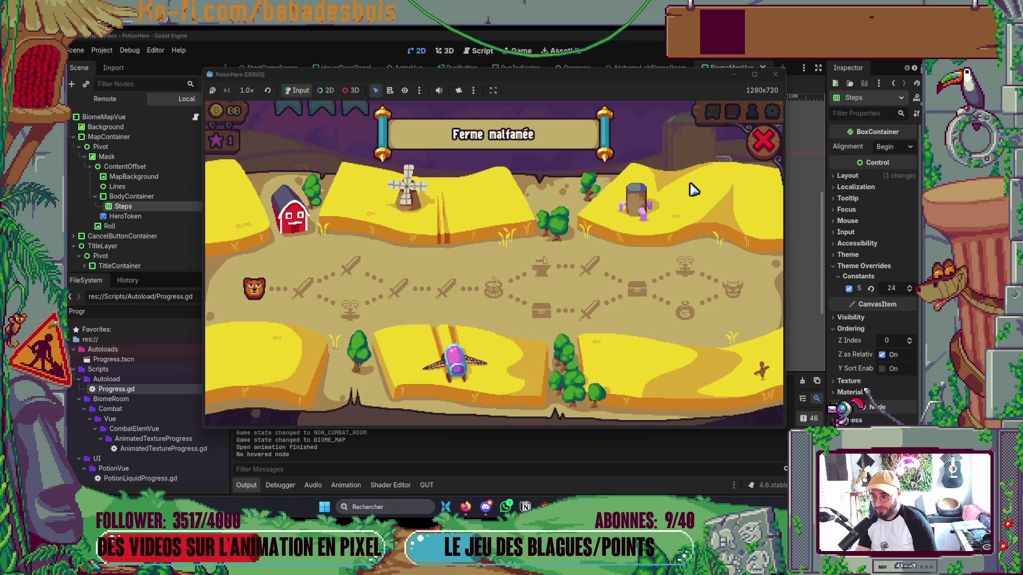
click(768, 149)
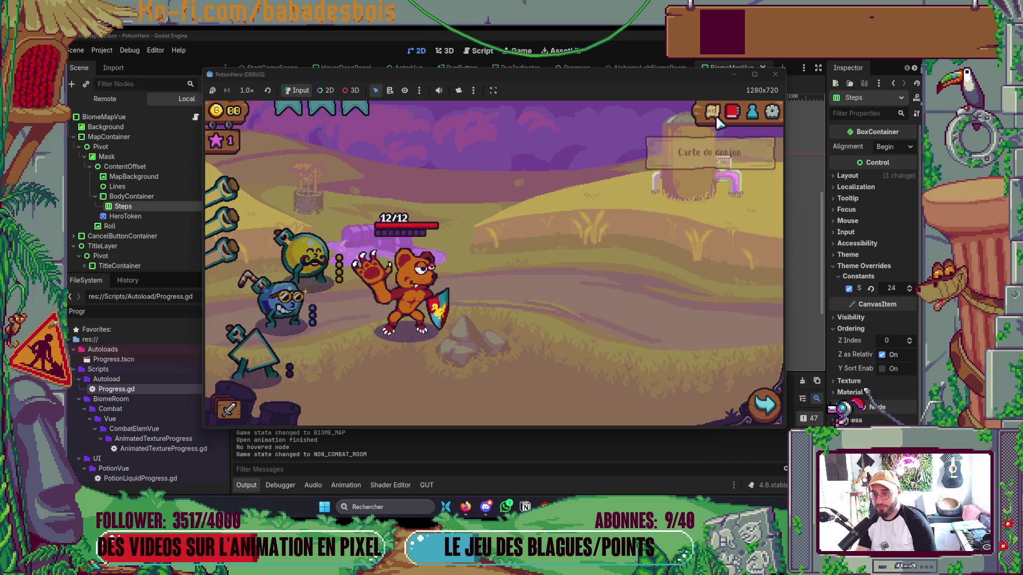
Keep reopening and closing the map repeatedly to watch the "No hovered node" log.
click(764, 143)
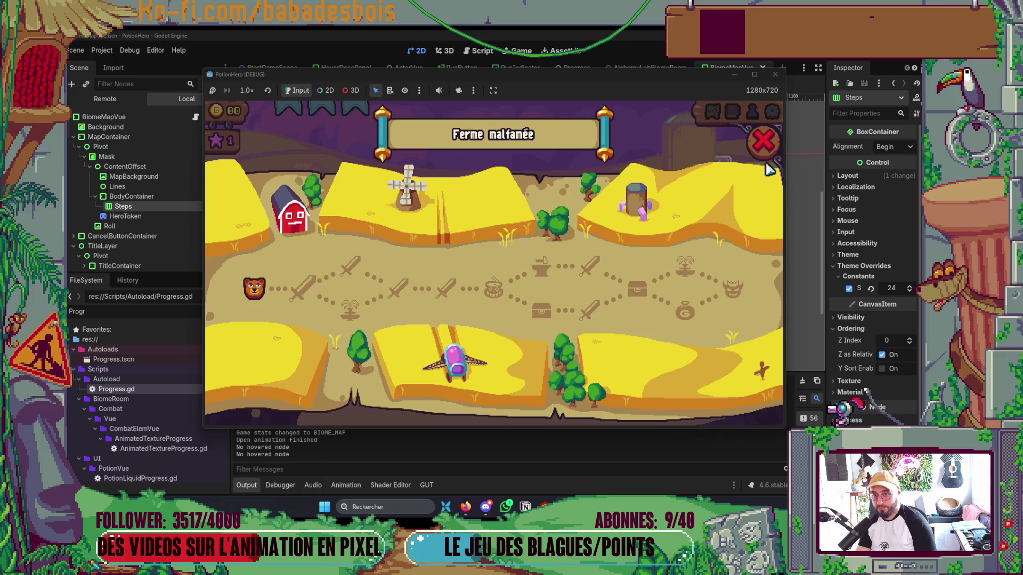
click(764, 142)
click(723, 117)
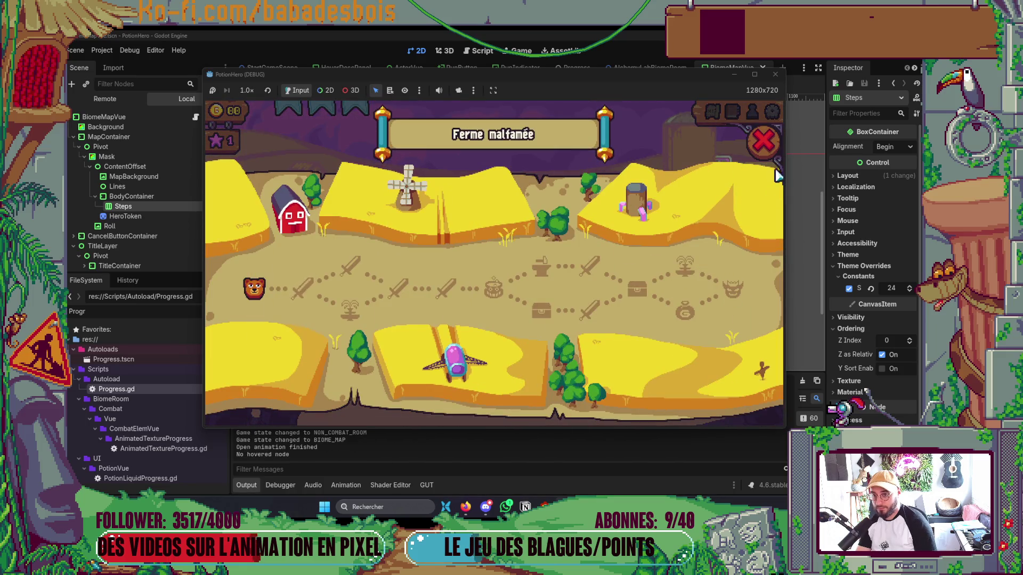
click(726, 115)
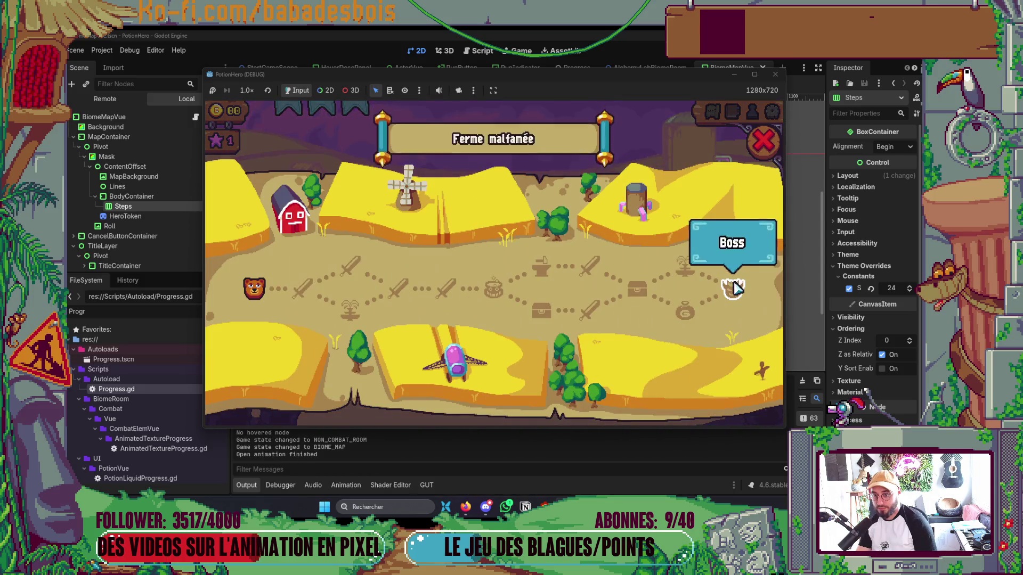
click(713, 118)
click(713, 120)
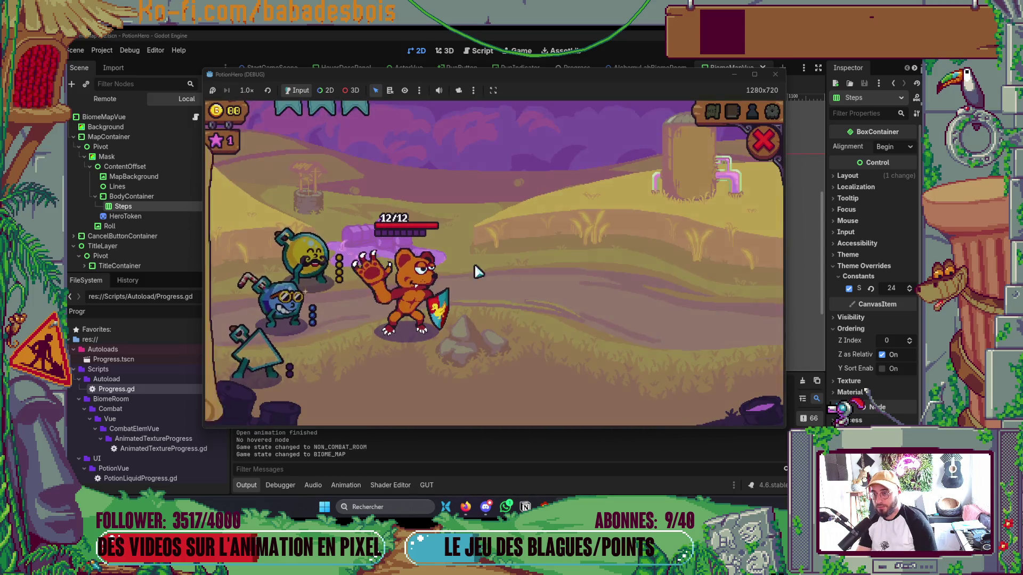
click(762, 141)
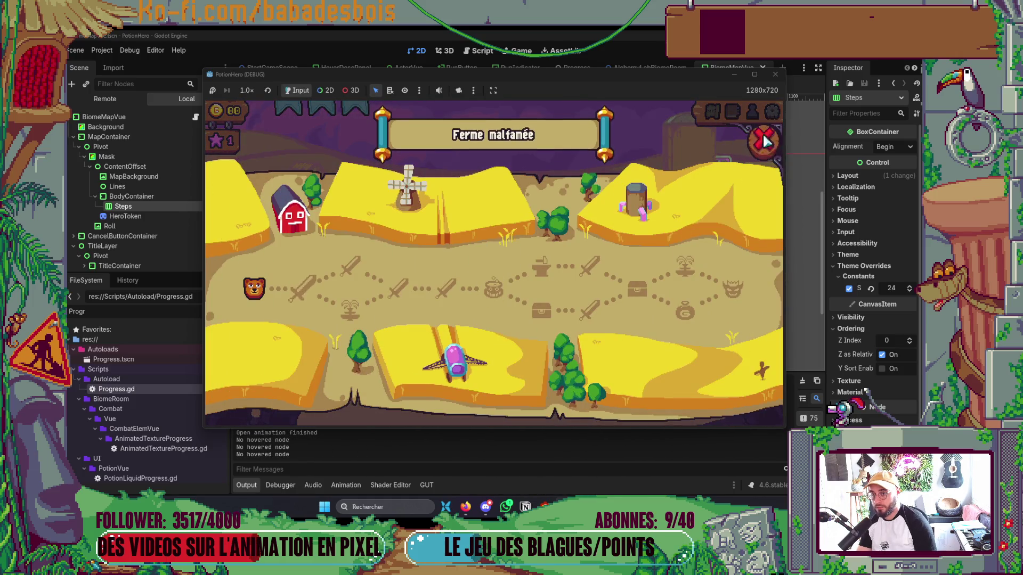
click(763, 141)
click(712, 118)
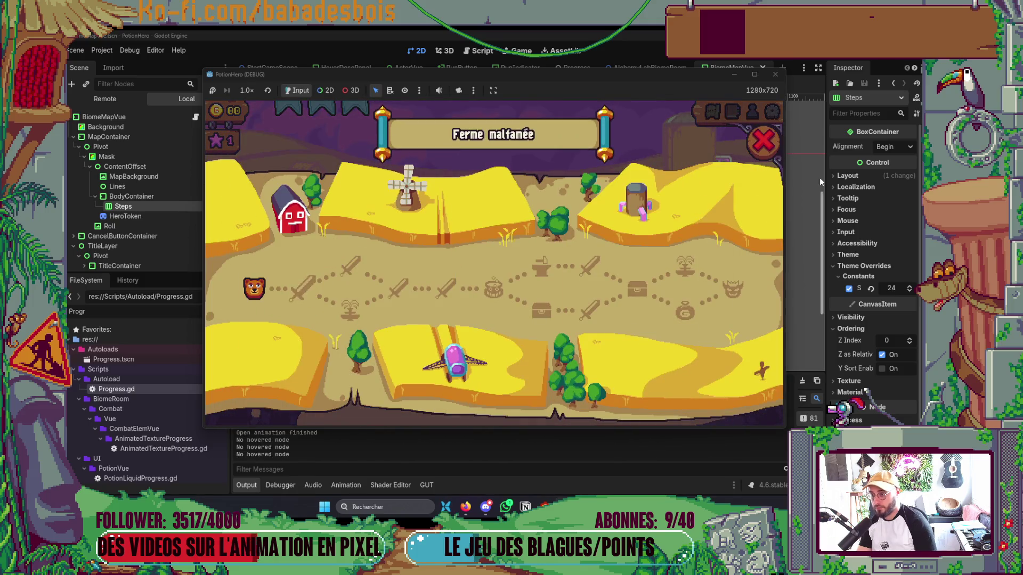
click(763, 141)
click(713, 119)
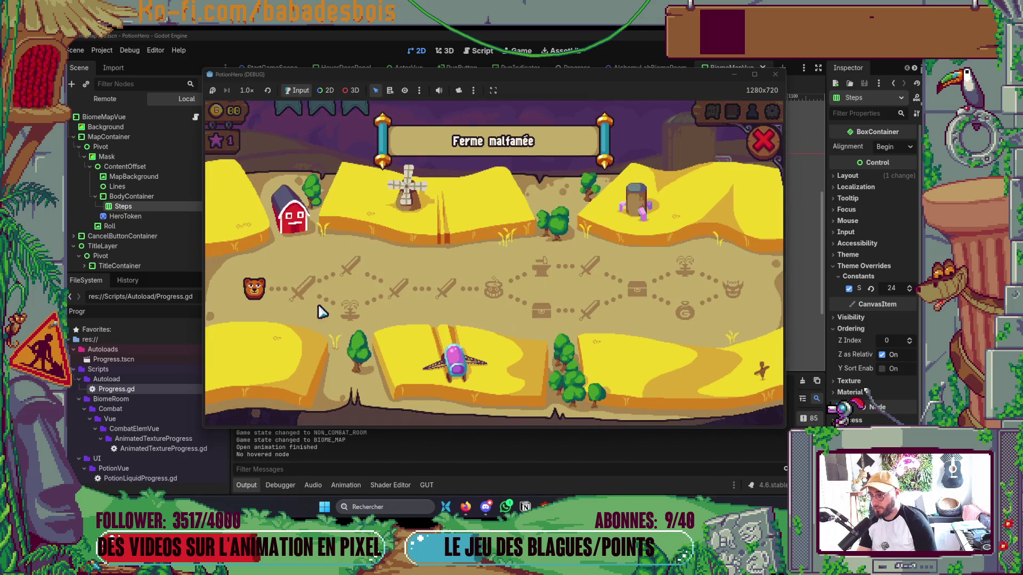
click(763, 141)
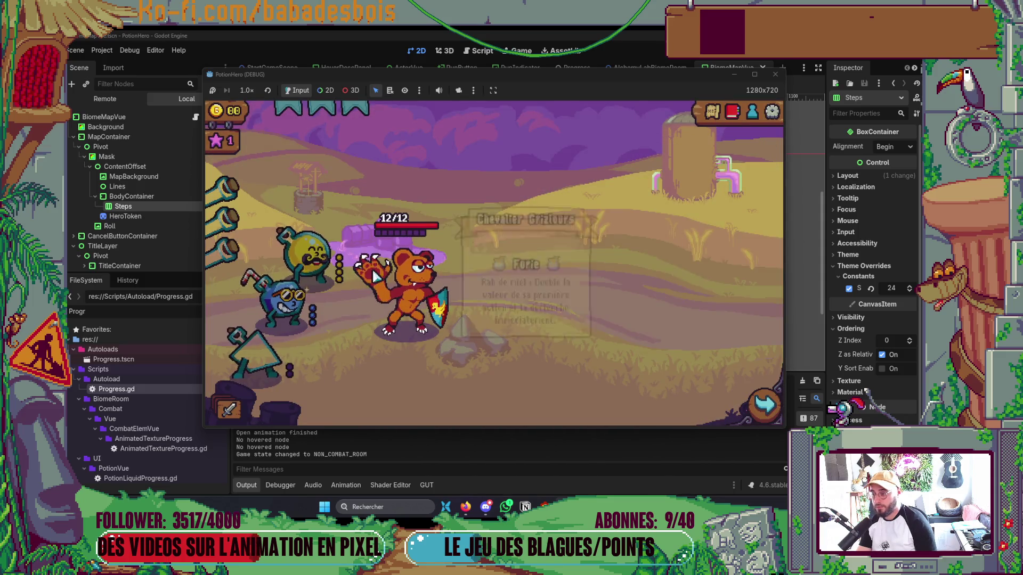
click(712, 117)
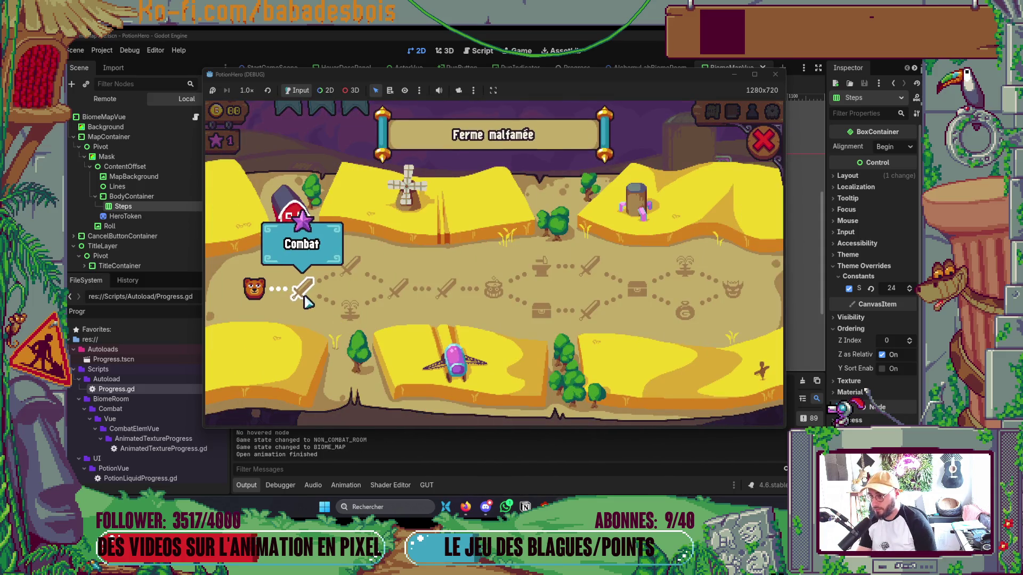
click(763, 141)
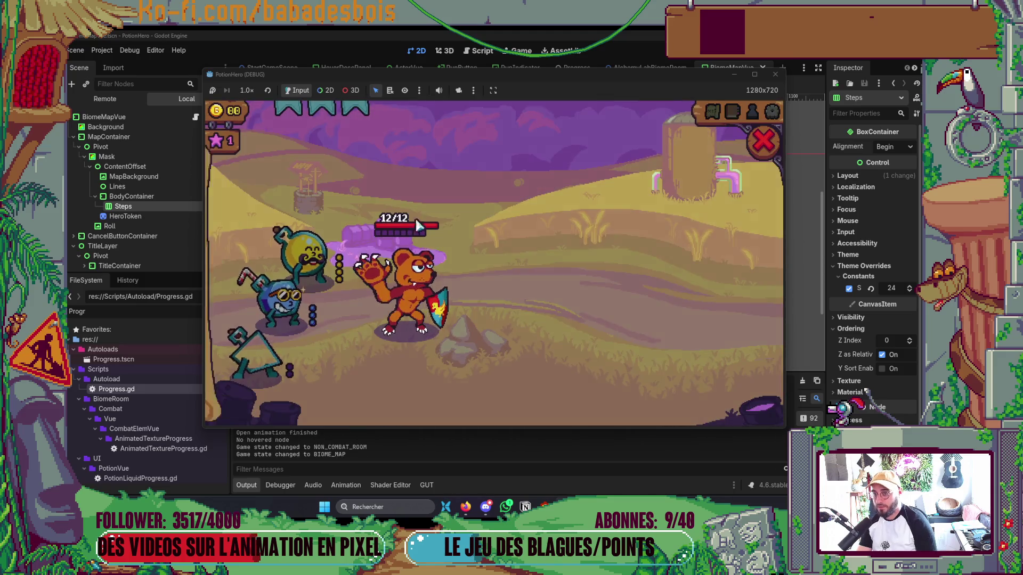
click(713, 113)
click(769, 143)
click(724, 115)
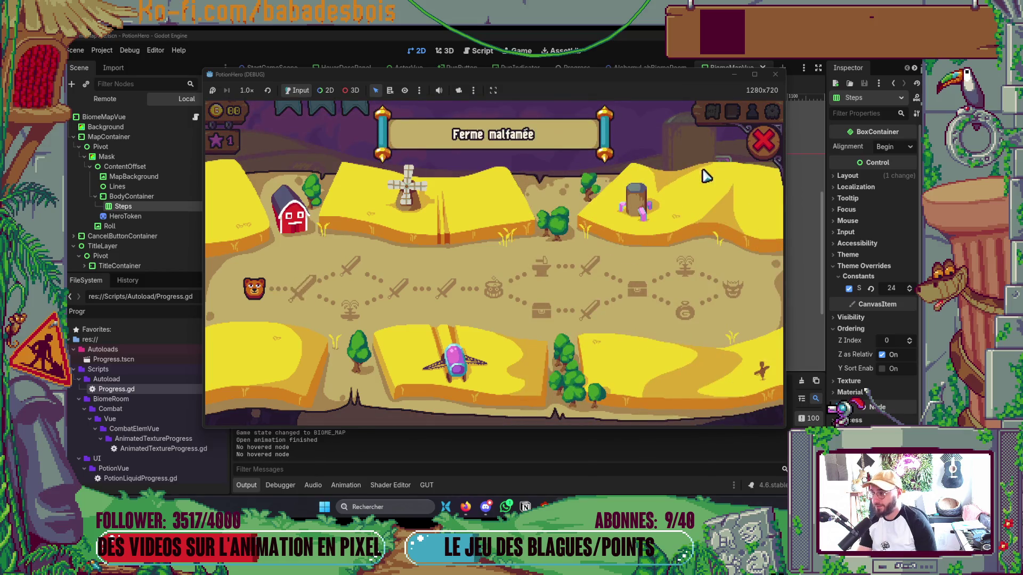
click(763, 142)
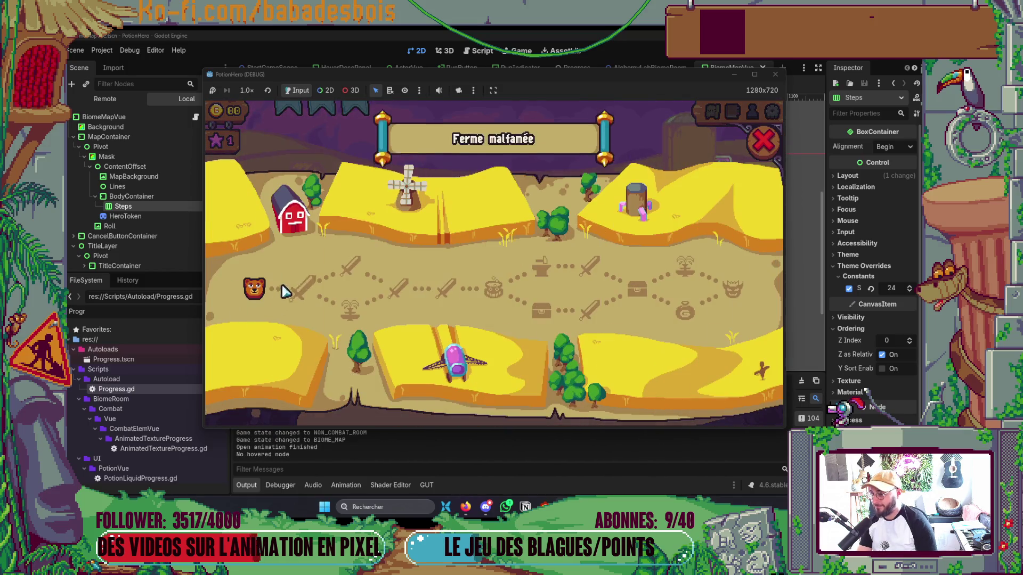
key(alt+Tab)
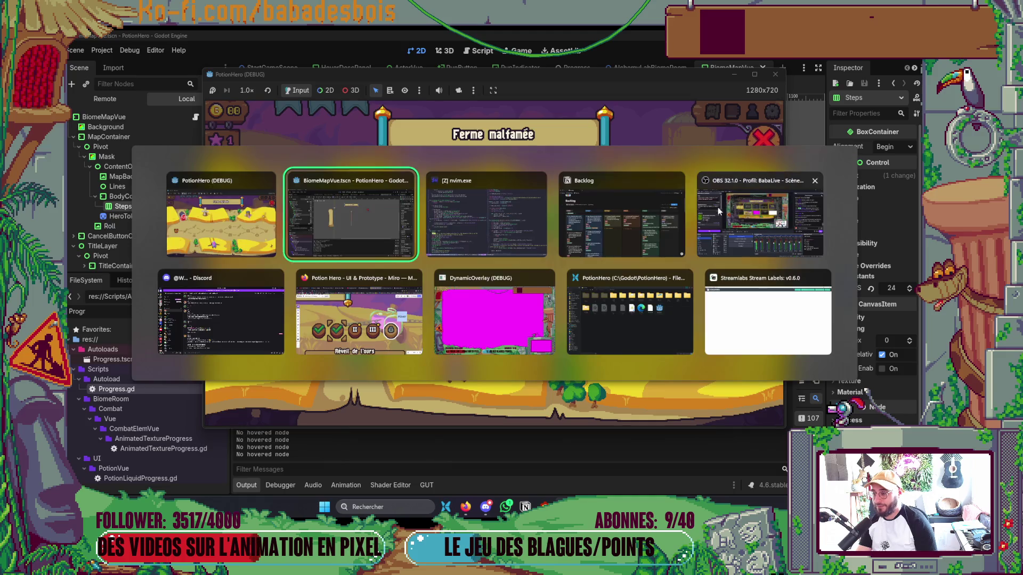
Comment out line 115 'tween = null' in open(), save MapVue.gd and rerun with F5.
scroll(267, 408, down, 2)
click(155, 414)
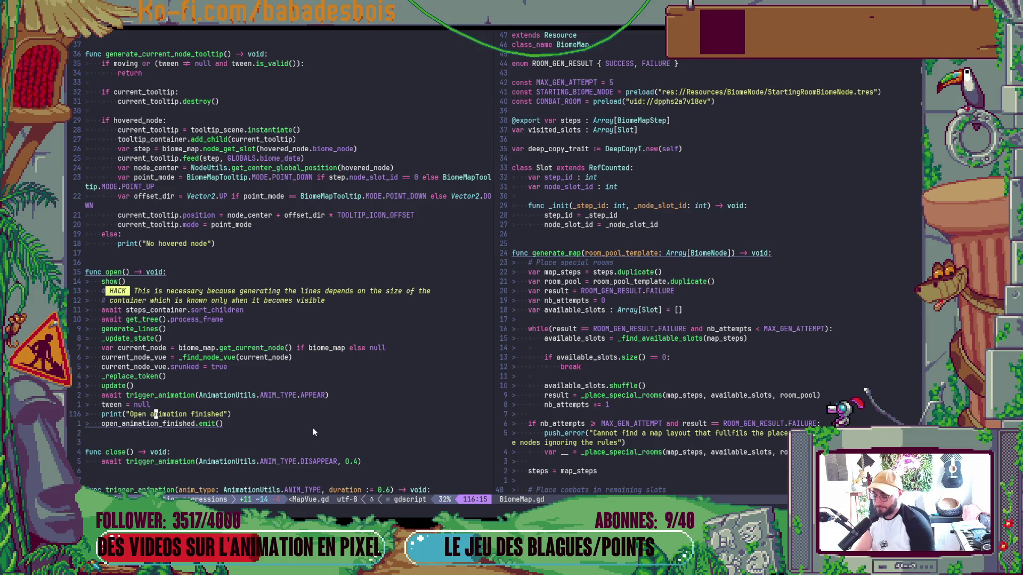
key(k)
key(asciicircum)
key(g)
key(c)
key(c)
key(ctrl+s)
key(F5)
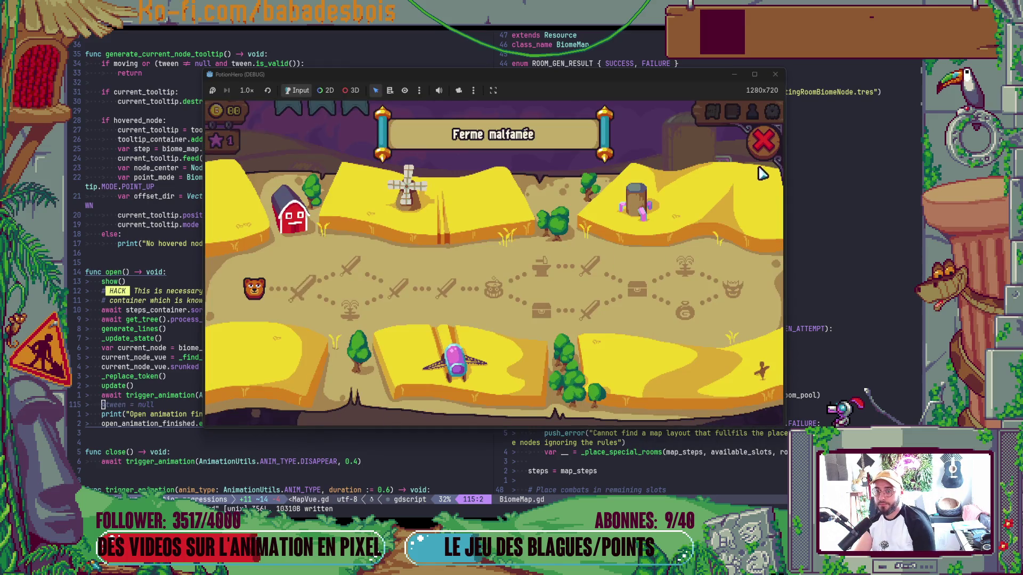
Close and reopen the Ferme malfamée map twice more, then close the debug window.
click(762, 143)
click(713, 112)
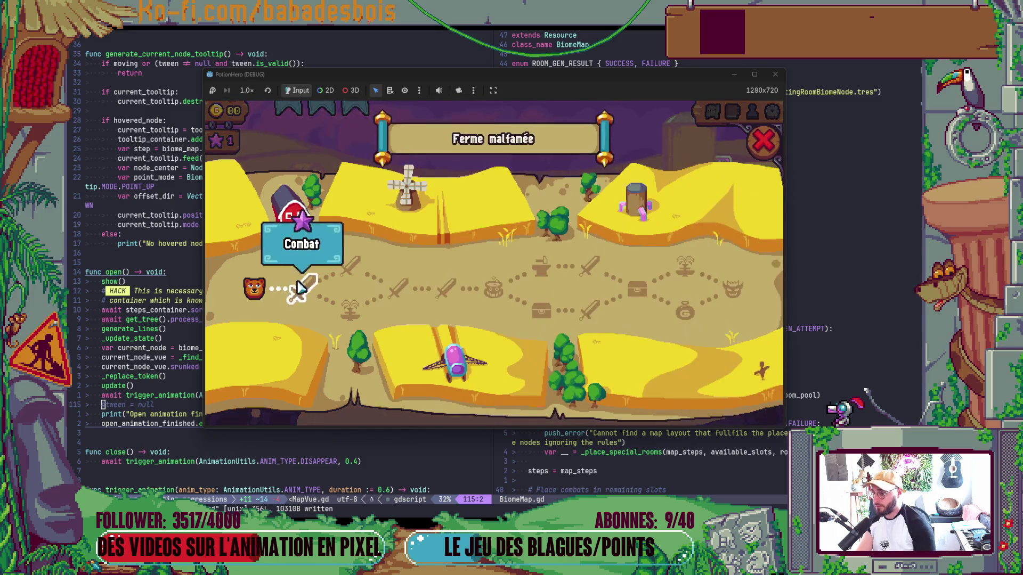
click(763, 140)
click(712, 111)
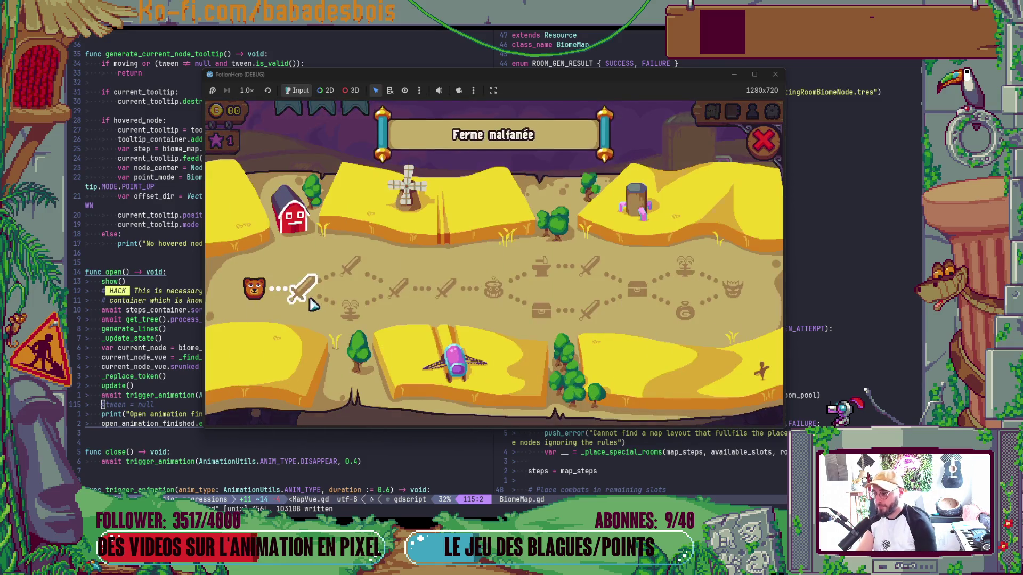
click(763, 141)
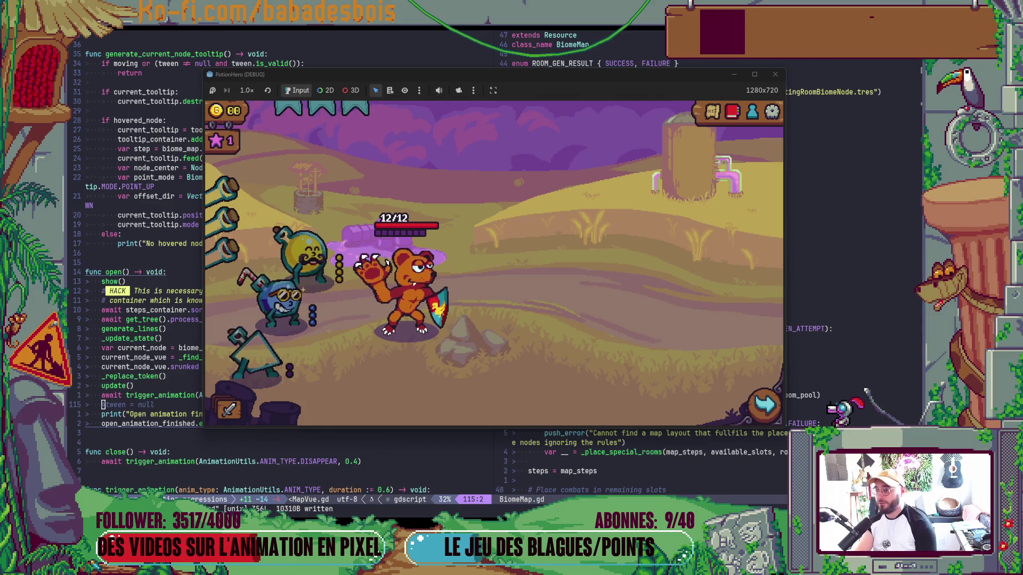
click(775, 74)
Uncomment tween = null, delete the "Open animation finished" print and save.
key(x)
key(j)
key(d)
key(d)
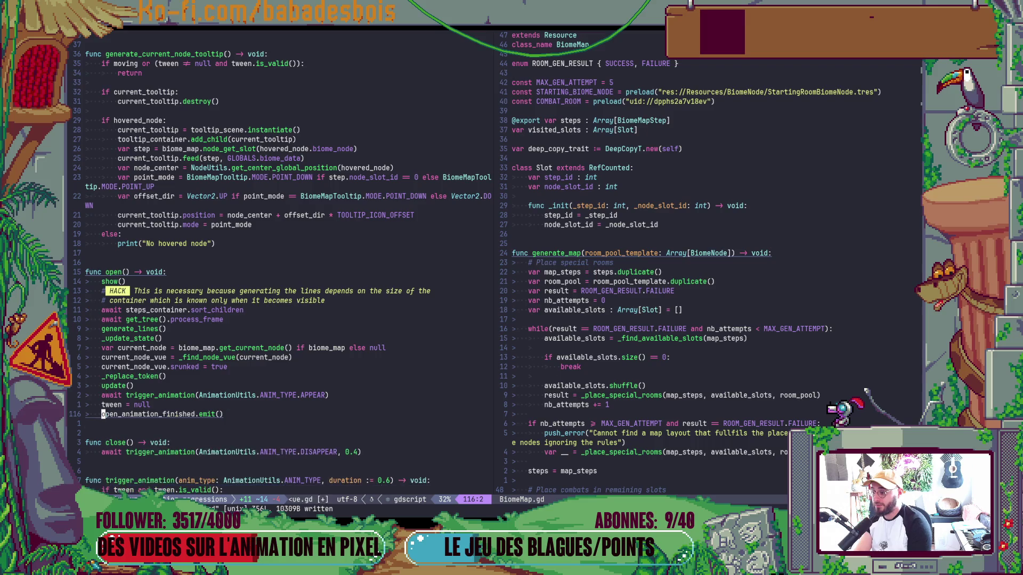
key(colon)
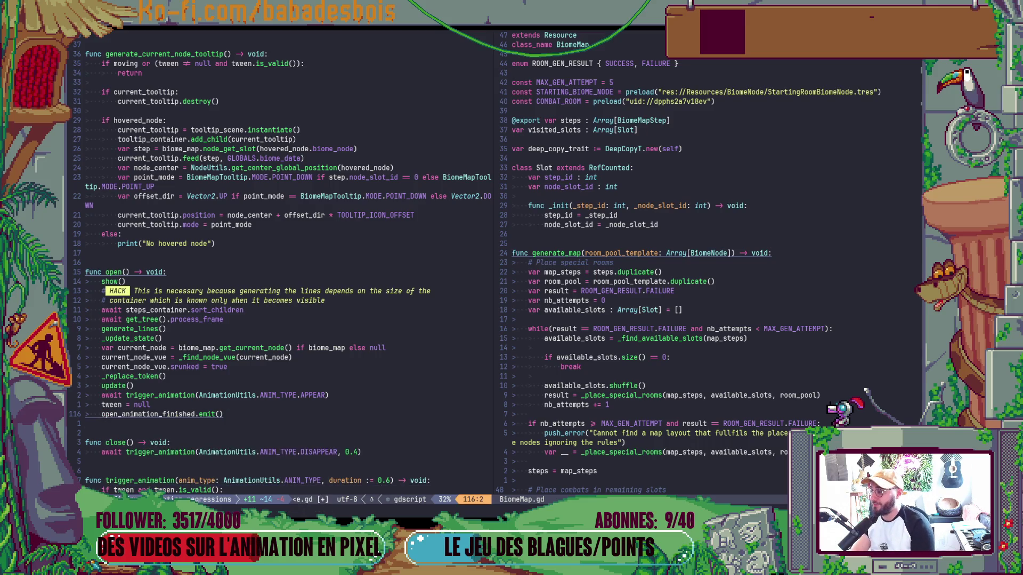
text(w)
key(Return)
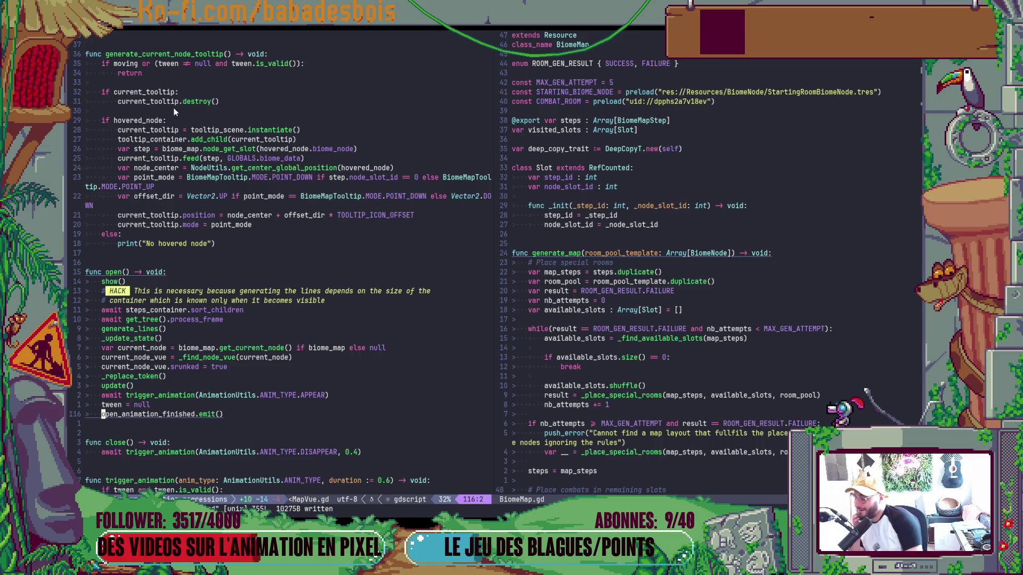
Delete tween = null and try 'or' and a negated tween.is_valid() on line 81, saving each.
click(161, 406)
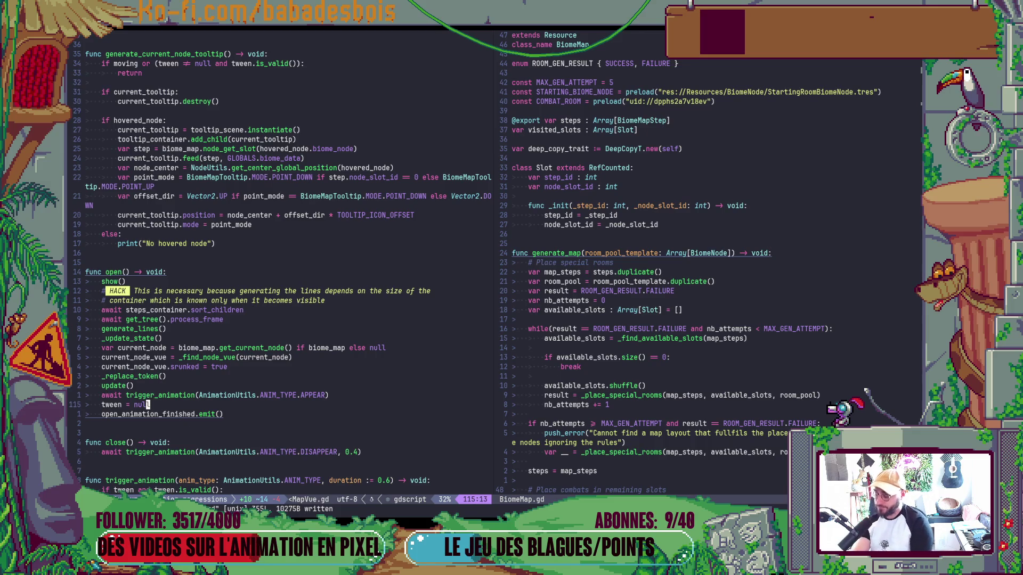
key(d)
key(d)
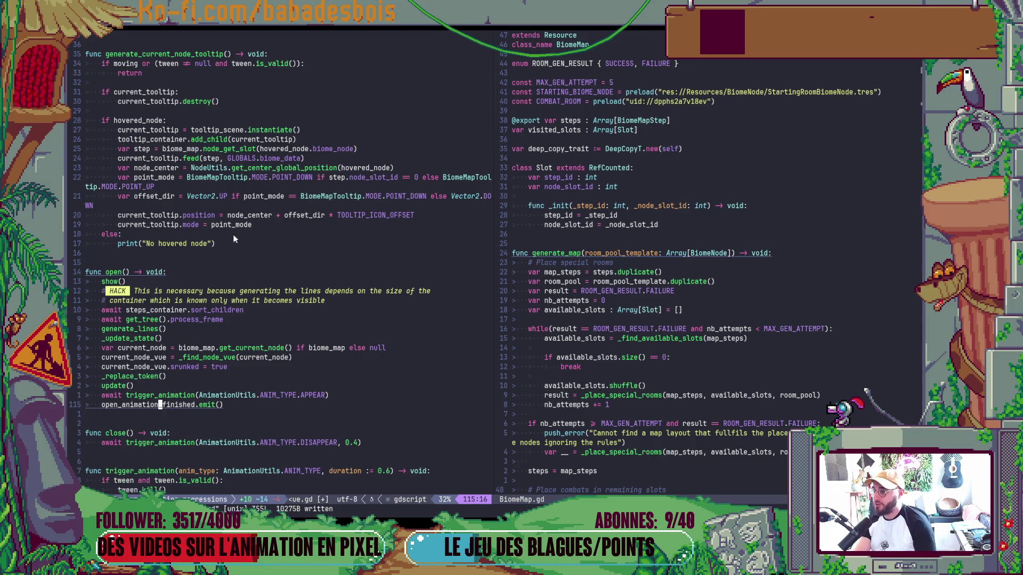
click(182, 64)
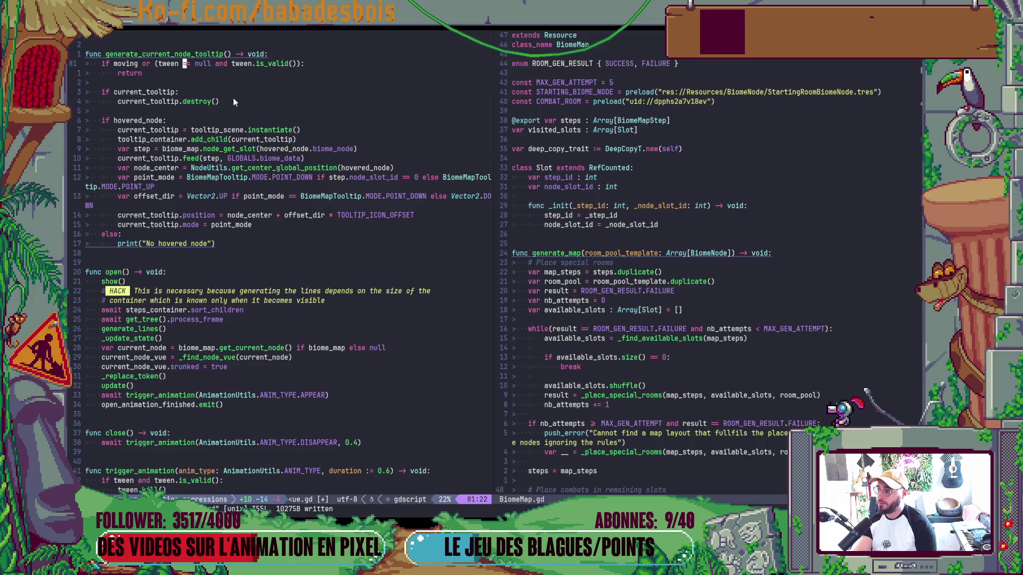
key(l)
key(l)
key(l)
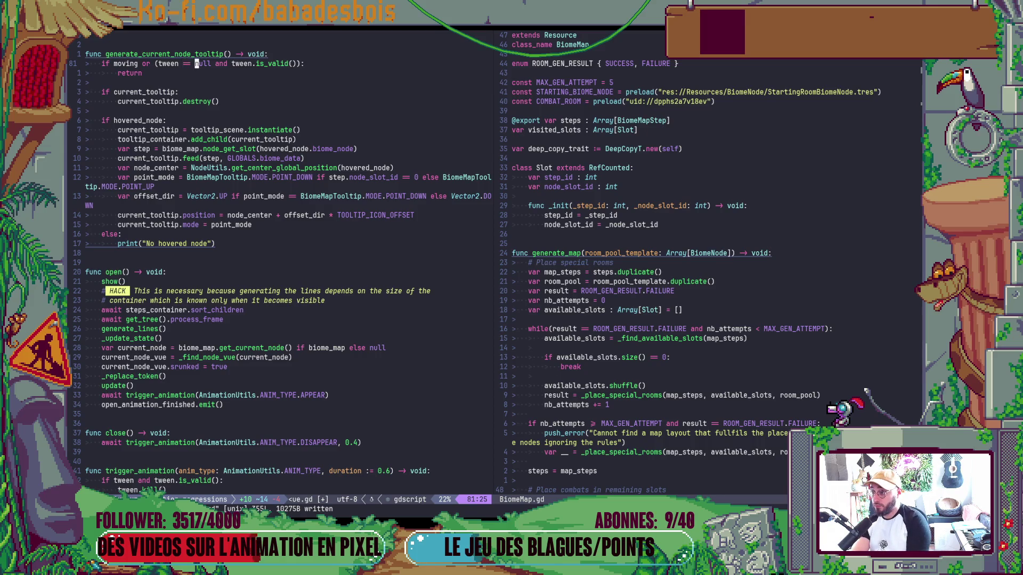
text(wcwor)
key(Escape)
text(:w)
key(Return)
text(w)
text(i!)
key(Escape)
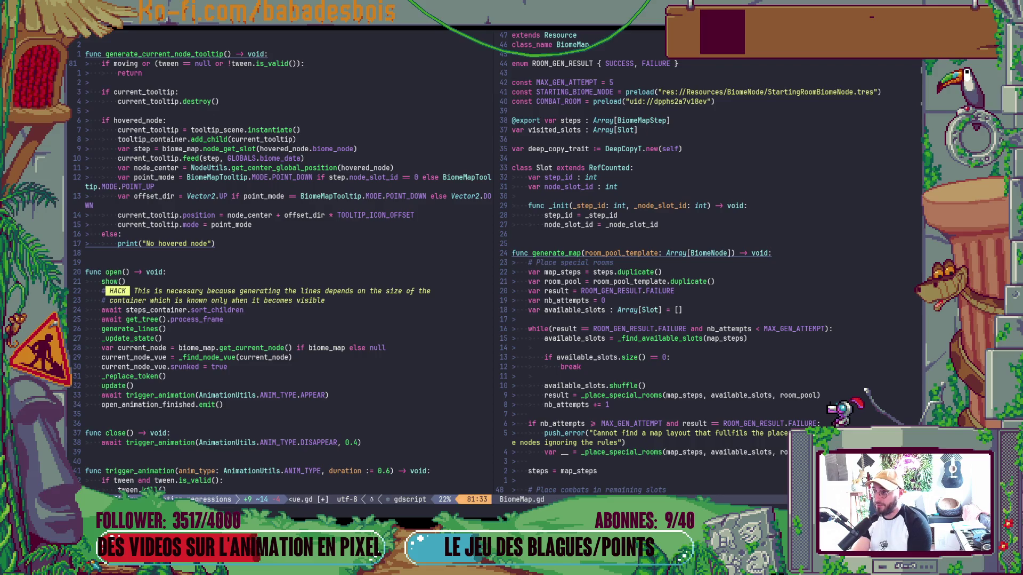
text(:w)
key(Return)
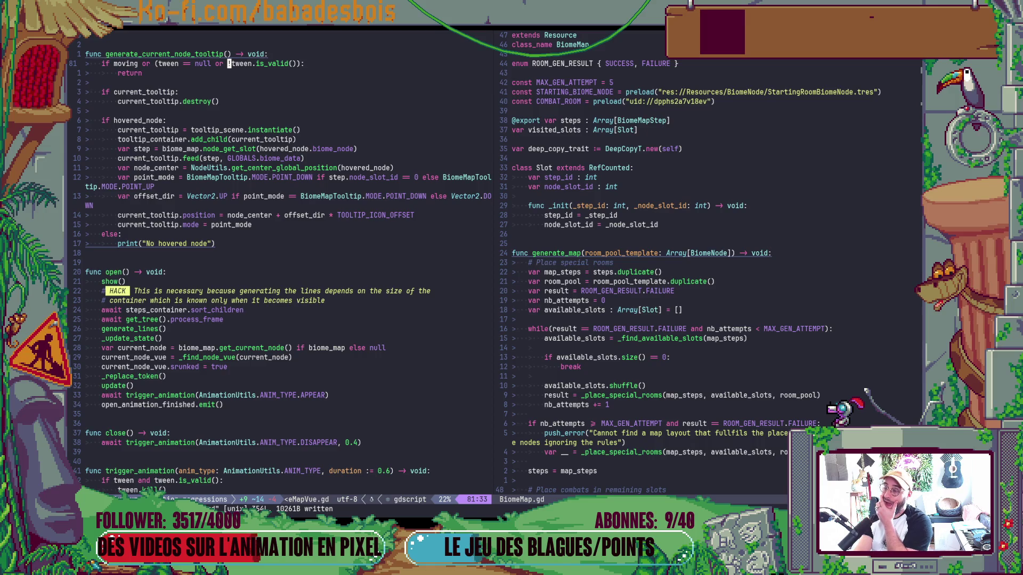
Revert to 'and', change line 81's null check to != and save, removing tween = null again.
key(u)
key(u)
key(b)
key(b)
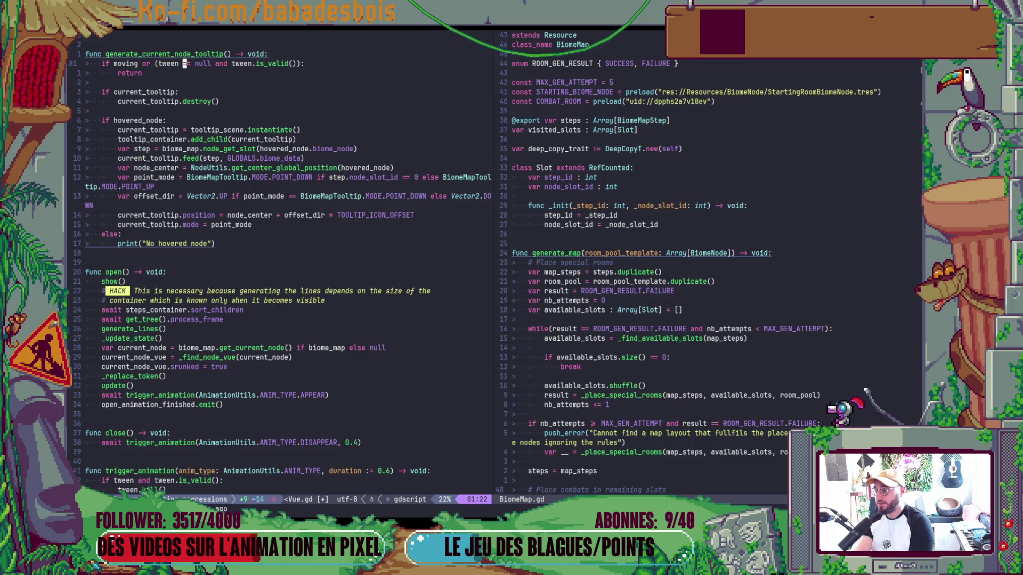
key(r)
key(exclam)
key(e)
key(e)
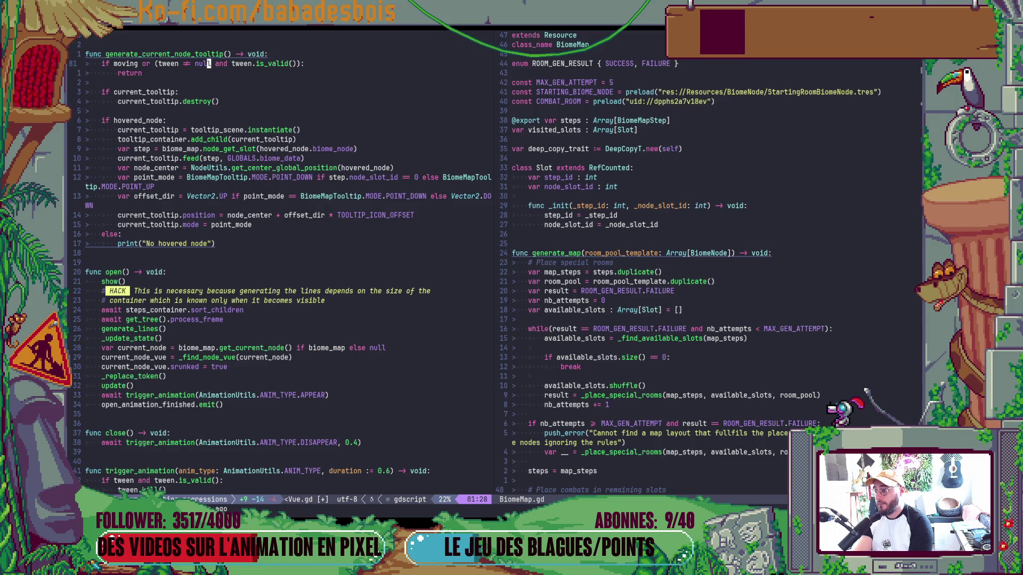
key(3)
key(3)
key(j)
key(period)
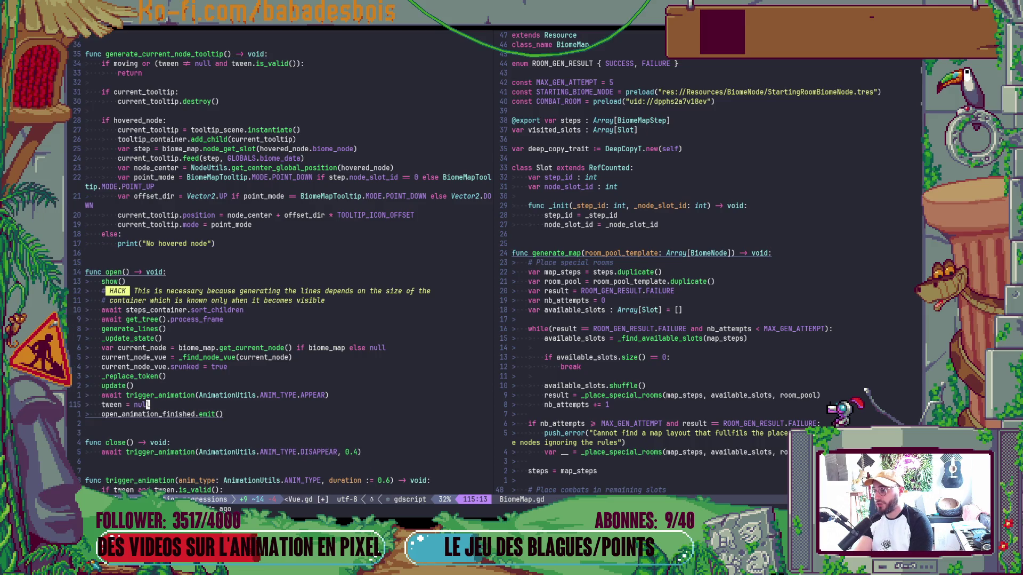
text(:w)
key(Return)
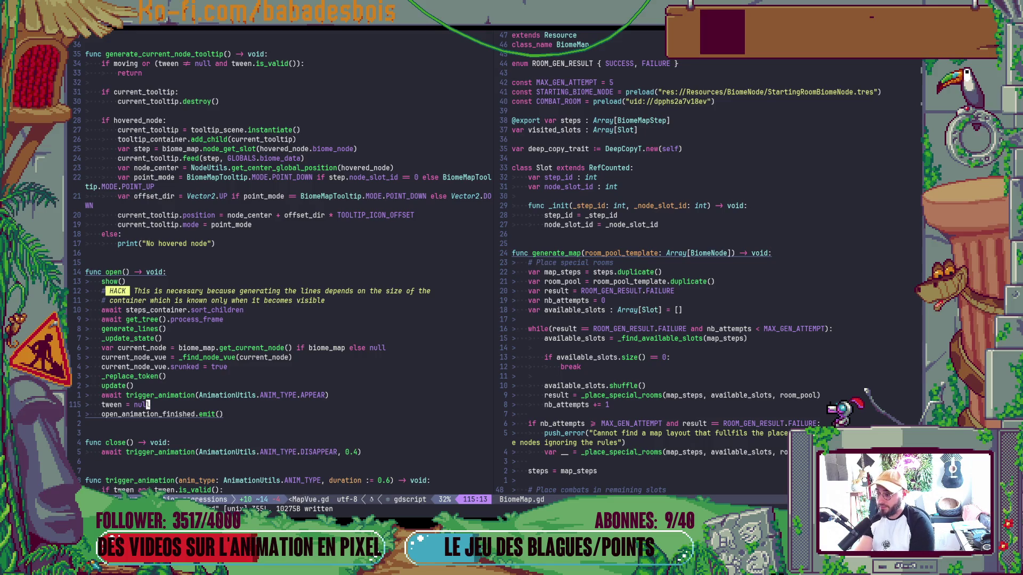
key(d)
key(d)
scroll(147, 480, down, 9)
Delete the else branch printing 'No hovered node' from the tooltip function.
click(147, 480)
key(k)
key(k)
key(k)
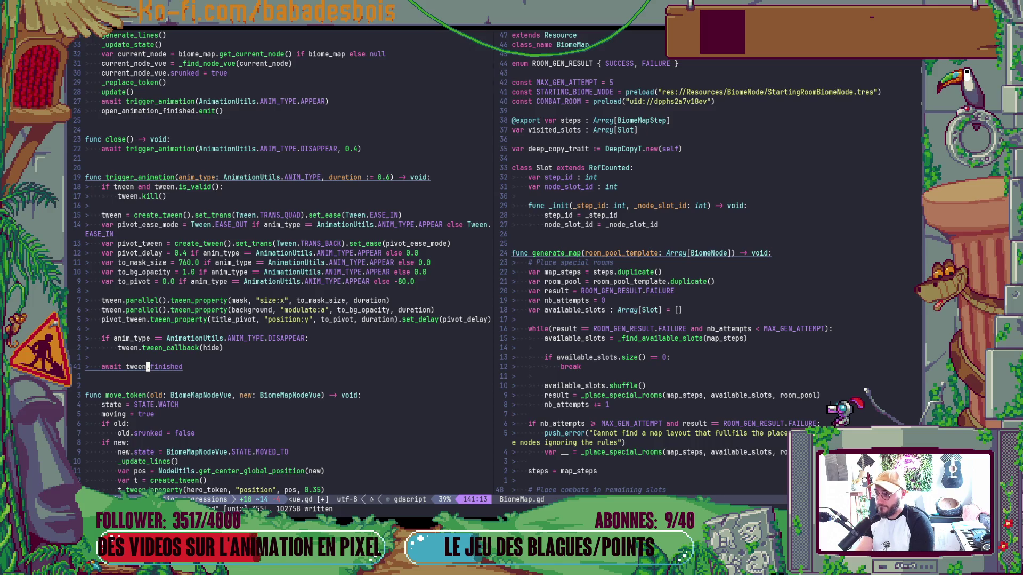
key(ctrl+o)
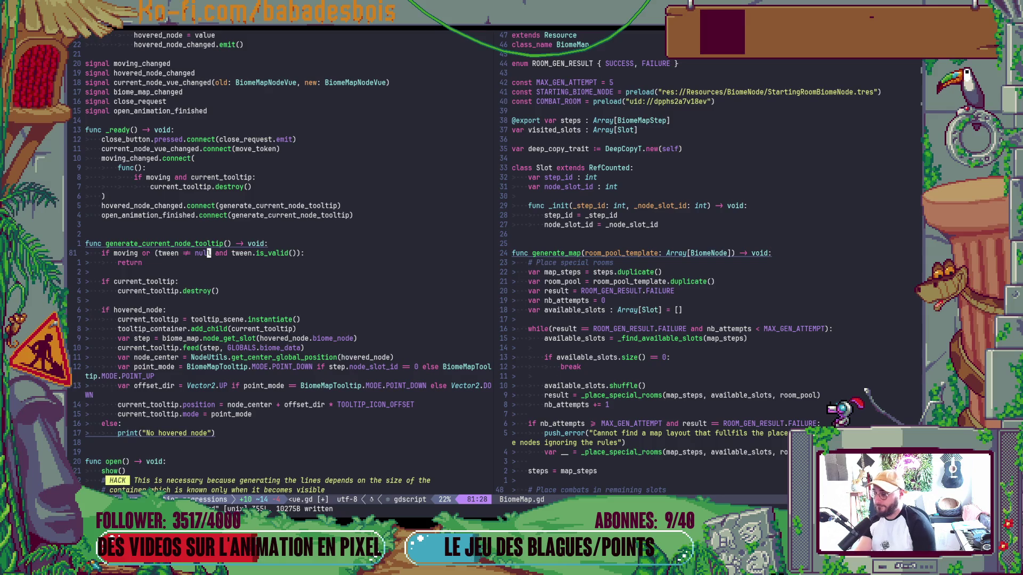
scroll(193, 318, down, 4)
click(181, 307)
key(V)
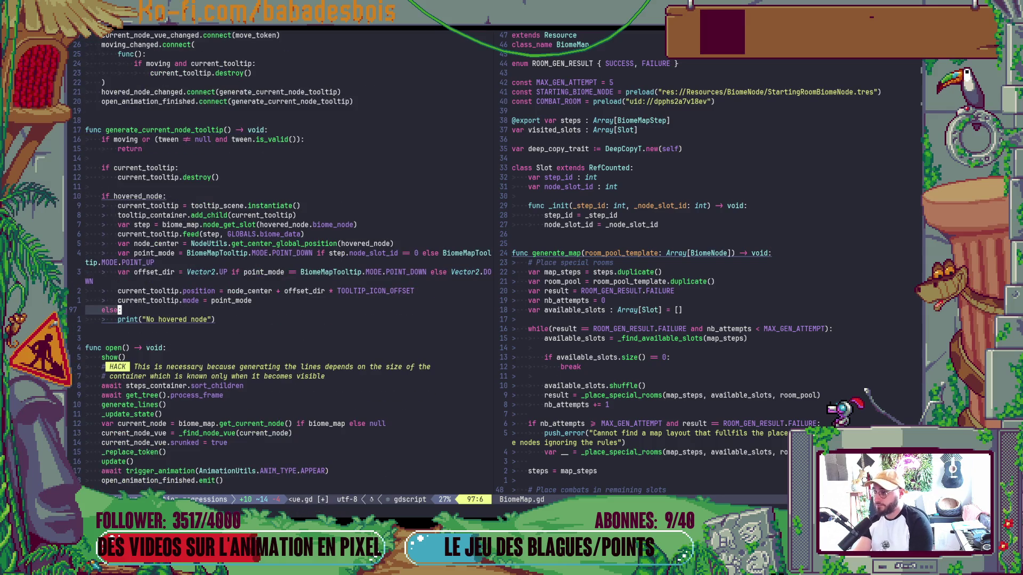
key(j)
key(d)
Restore 'tween = null' just above open_animation_finished.emit() and save the script.
key(j)
key(j)
key(j)
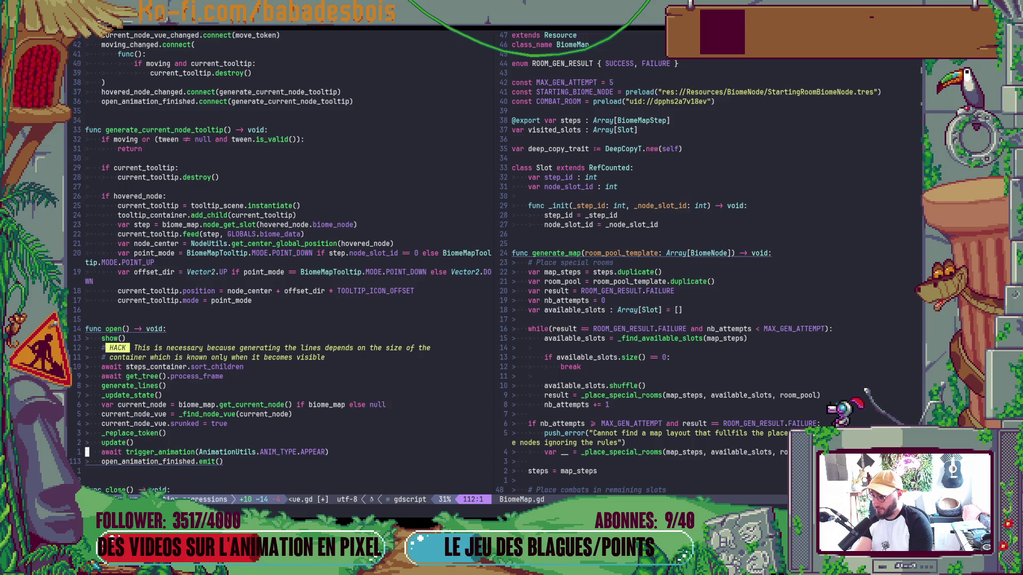
text(Otween )
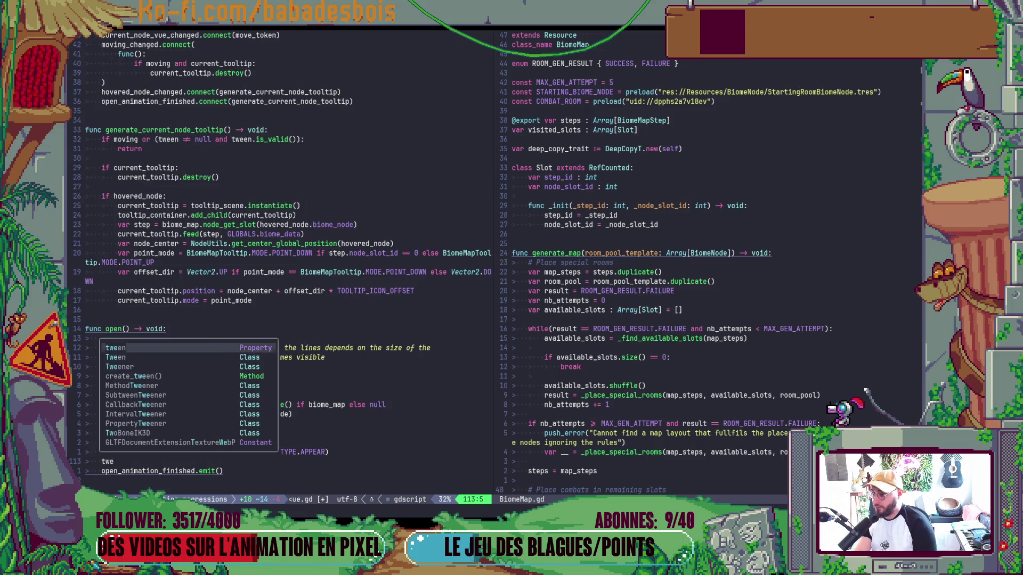
text(= n)
text(null)
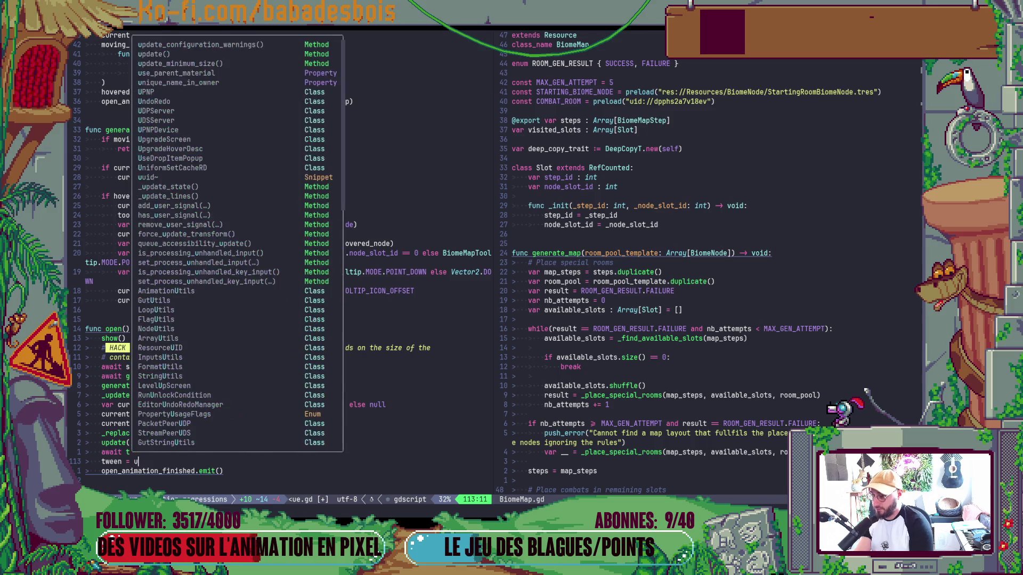
key(Escape)
text(:w)
key(Return)
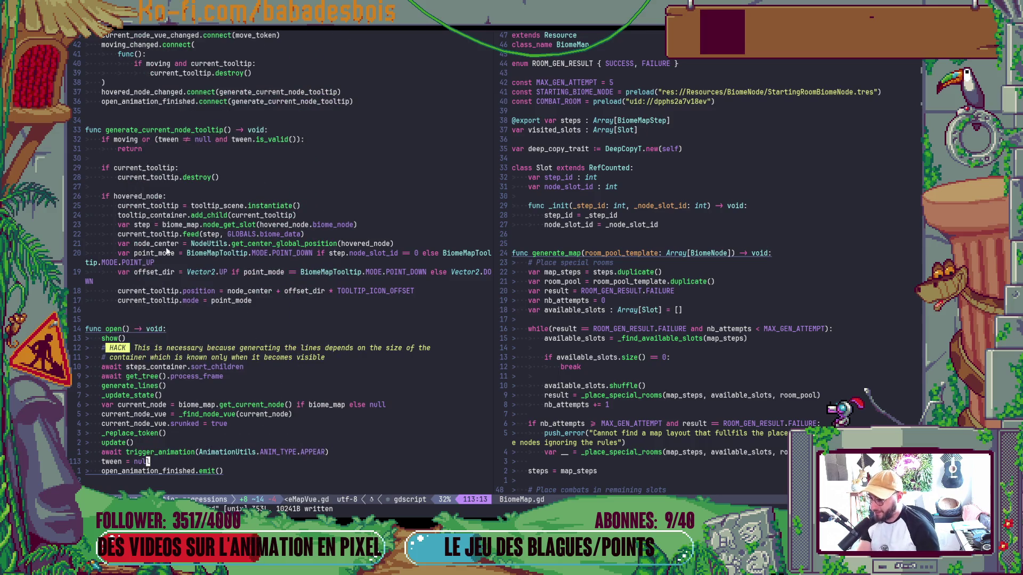
scroll(169, 280, down, 10)
scroll(176, 272, up, 10)
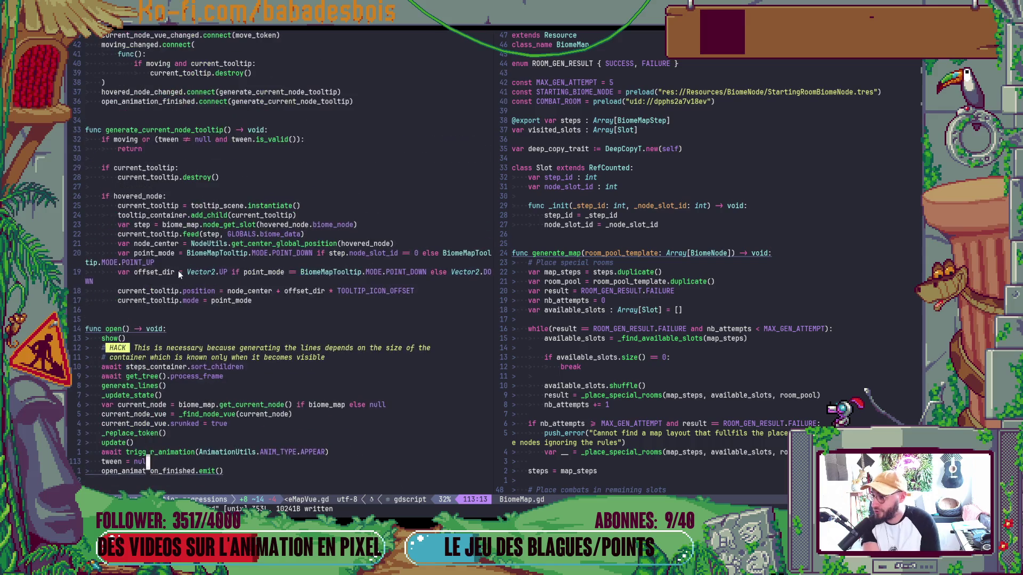
scroll(180, 269, up, 2)
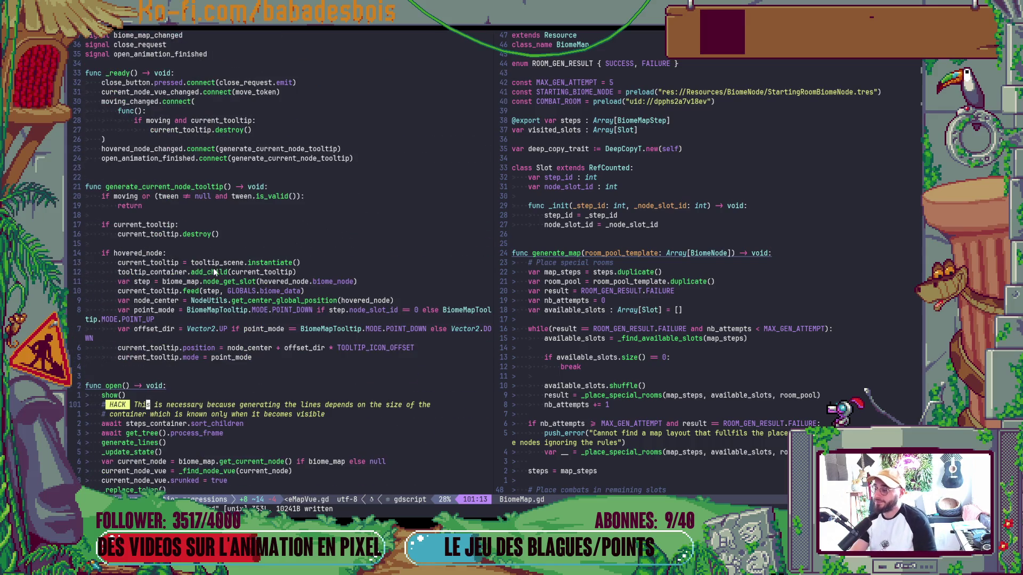
key(alt+Tab)
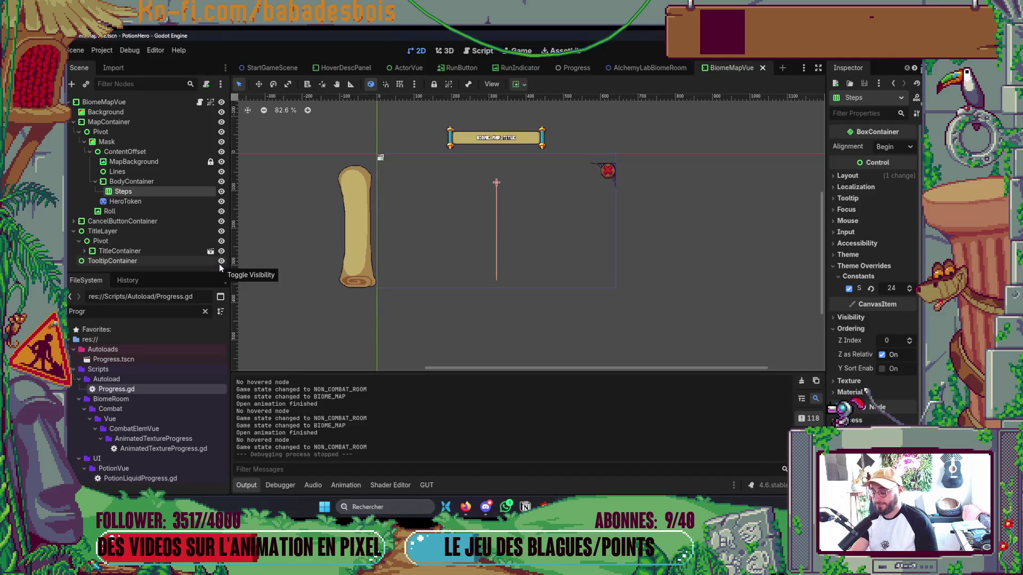
Run the game, start the adventure, enter the first combat node from the map, then stop.
key(F5)
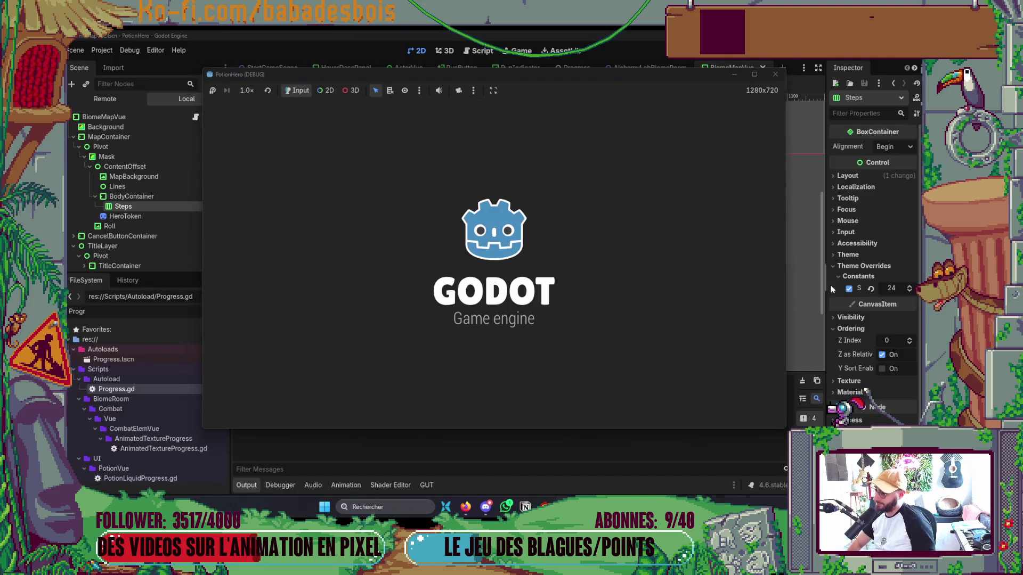
key(Return)
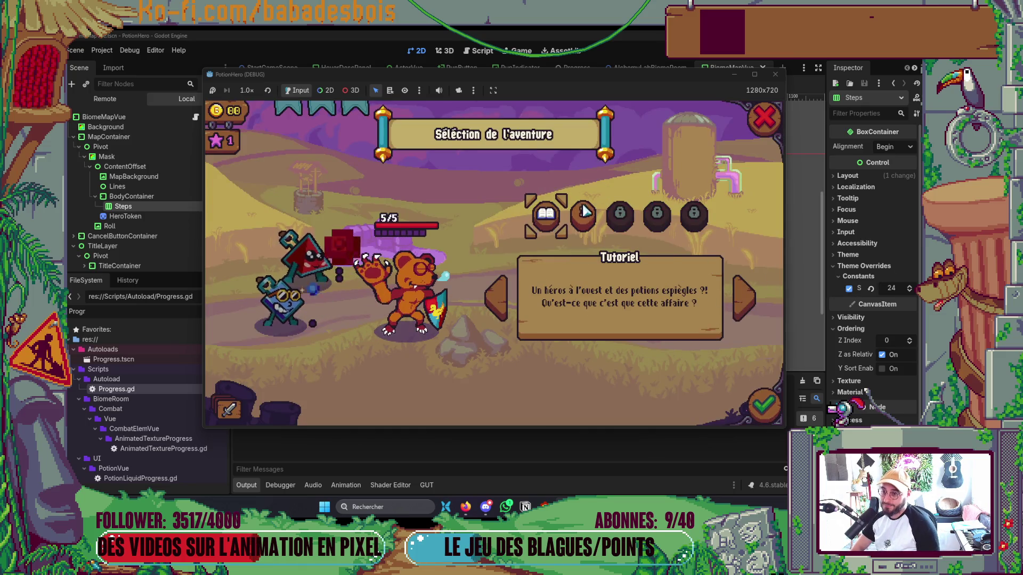
key(Return)
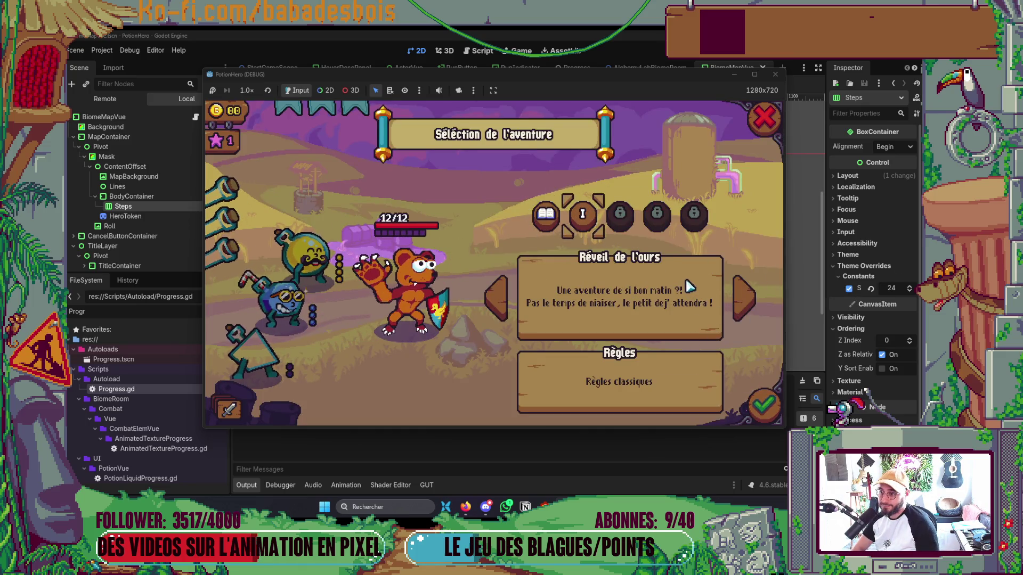
key(Return)
key(Return)
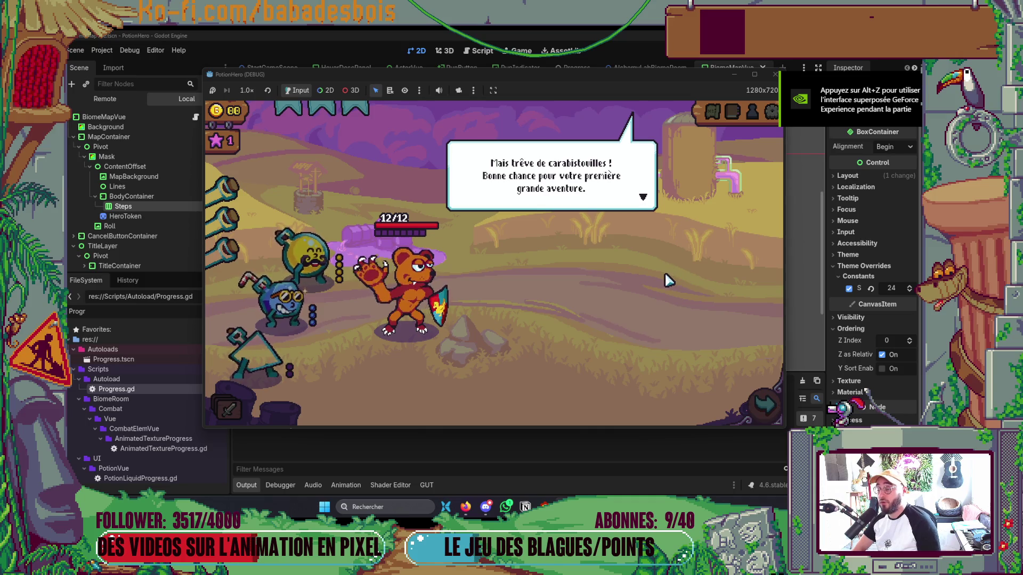
key(Return)
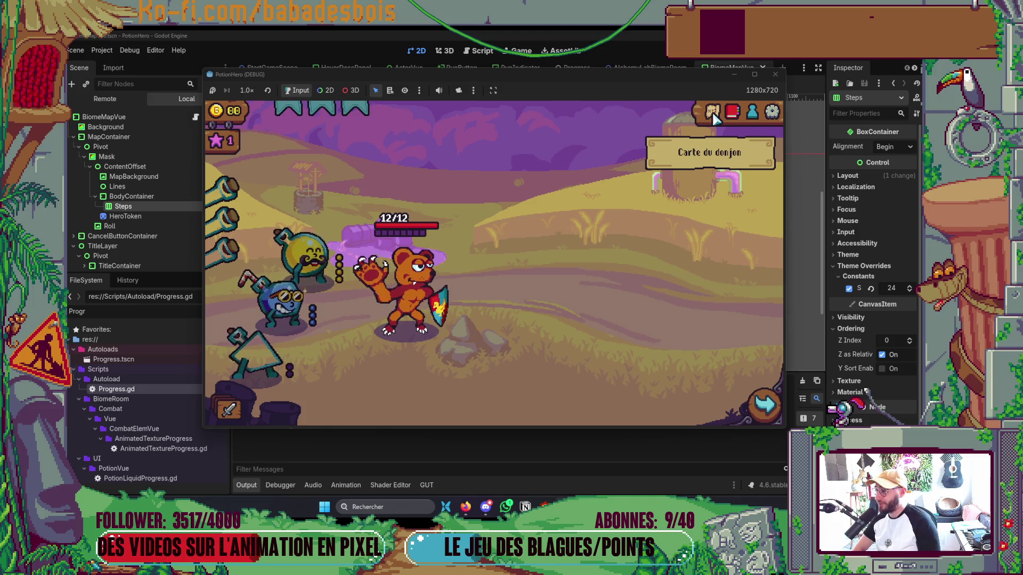
click(714, 114)
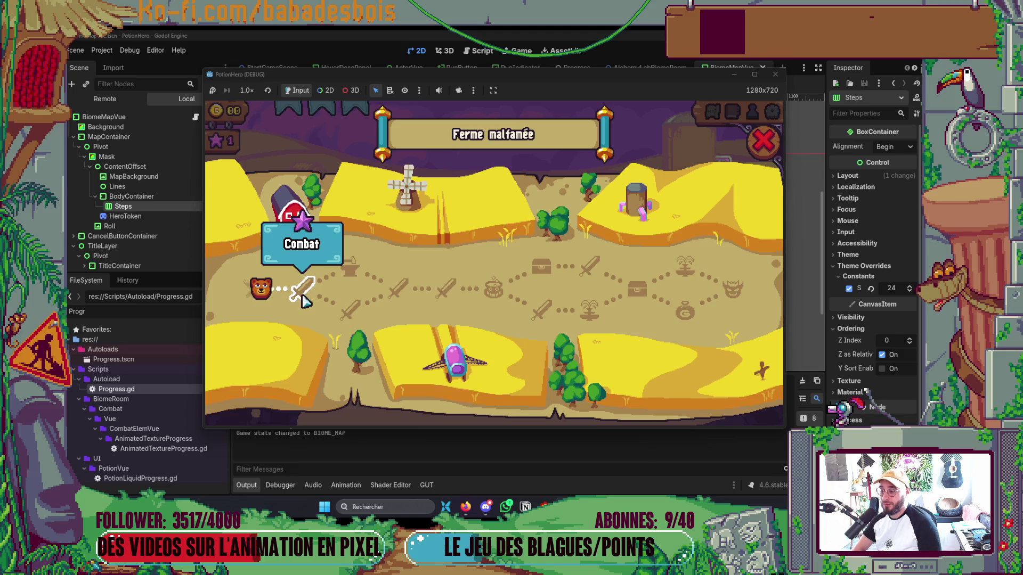
click(385, 300)
key(F8)
Relaunch the game, start the Réveil de l'ours adventure and skip the tutorial.
key(F5)
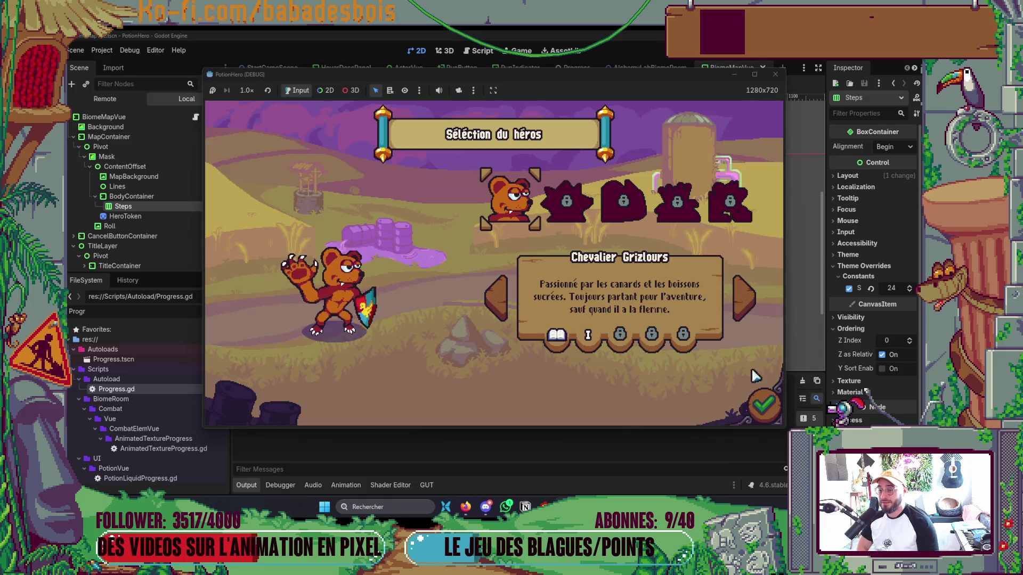
click(754, 376)
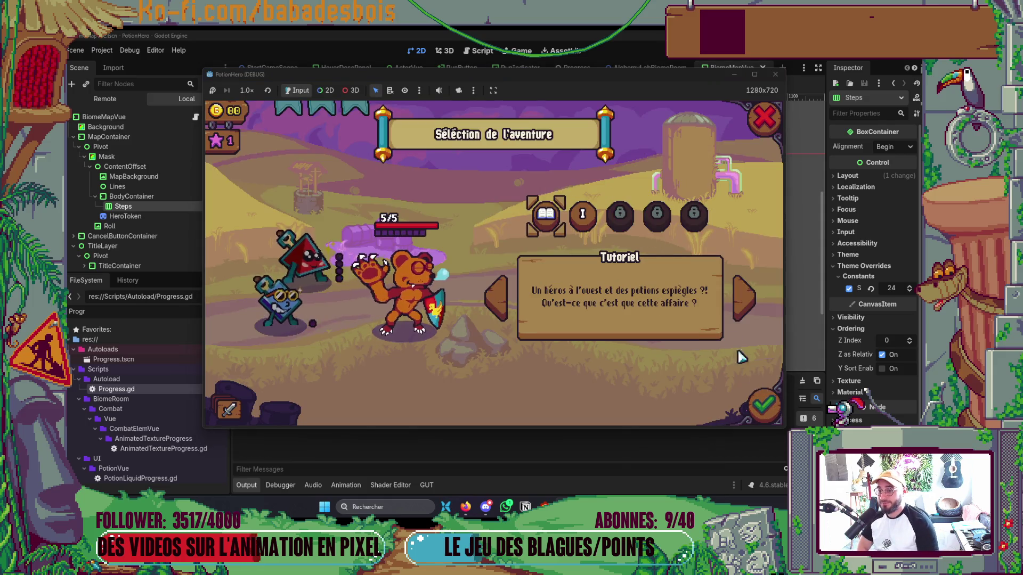
click(586, 213)
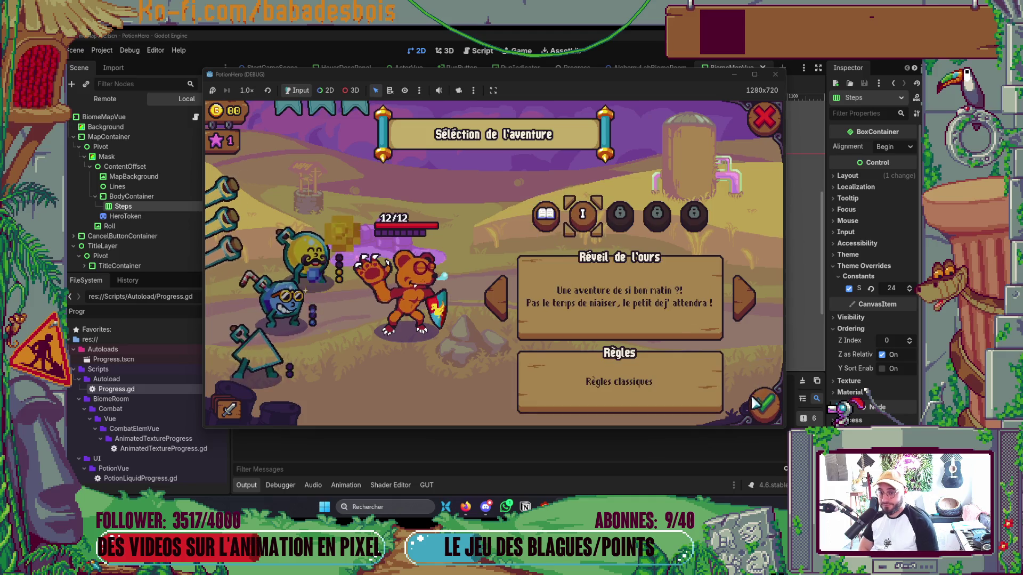
key(Return)
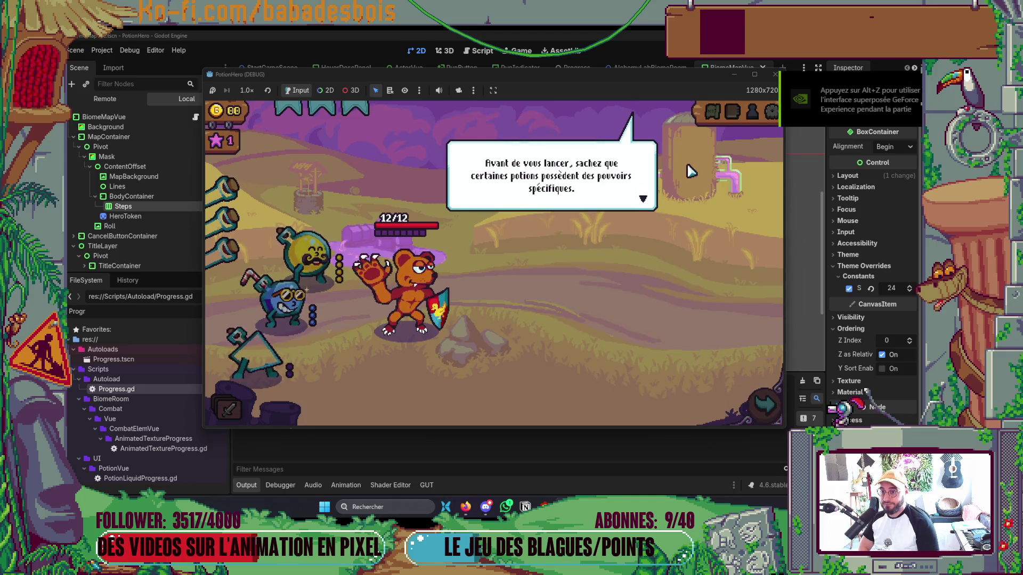
click(687, 167)
click(706, 151)
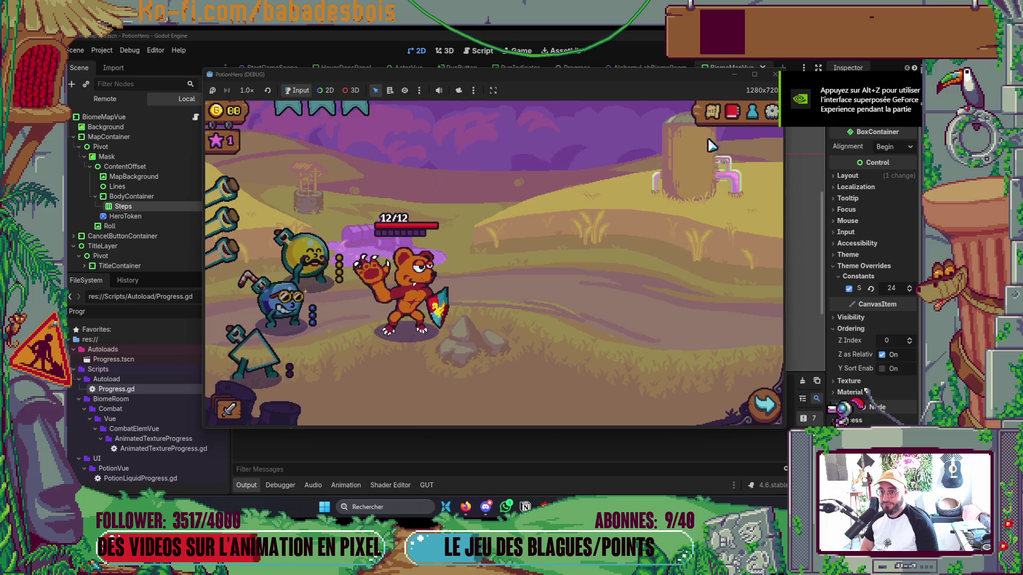
Open and close the Ferme malfamée dungeon map several times, then quit the debug game.
click(716, 110)
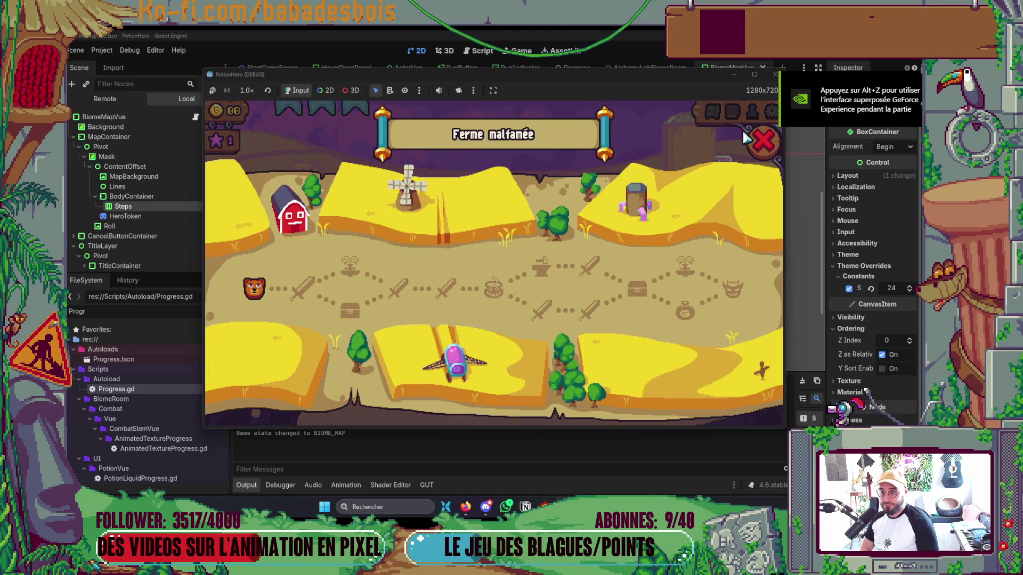
click(710, 111)
click(710, 112)
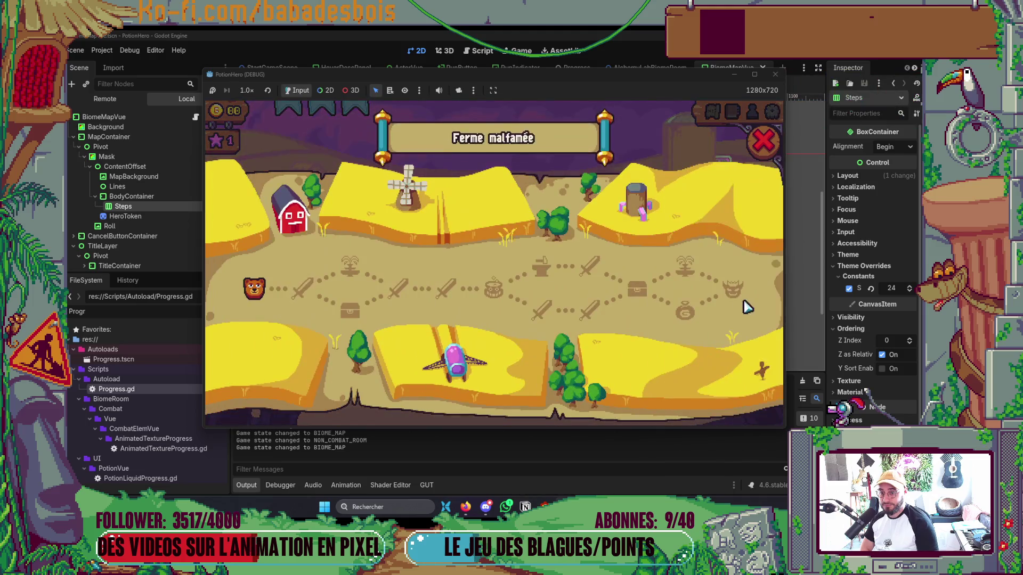
click(711, 113)
click(711, 112)
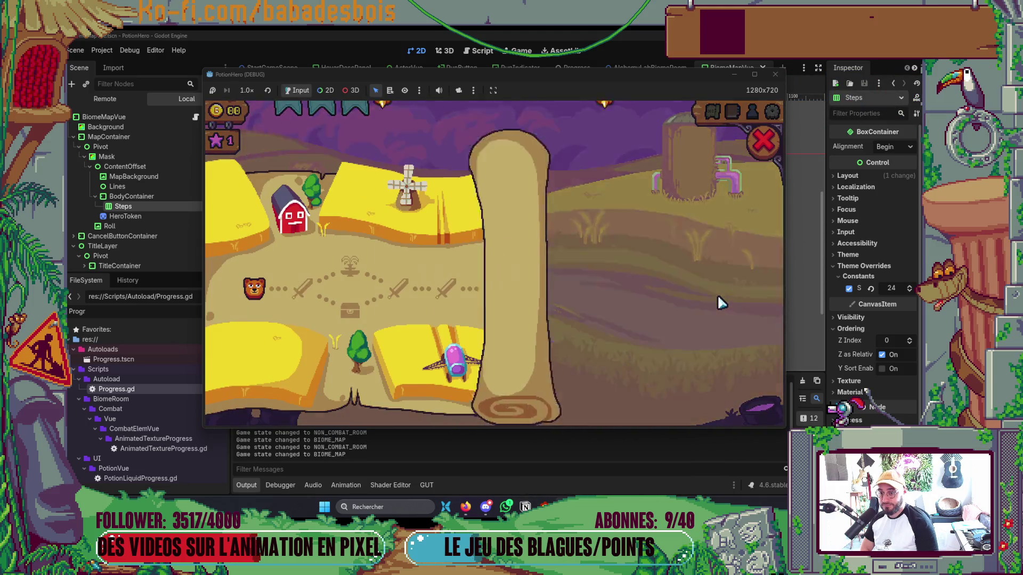
click(772, 152)
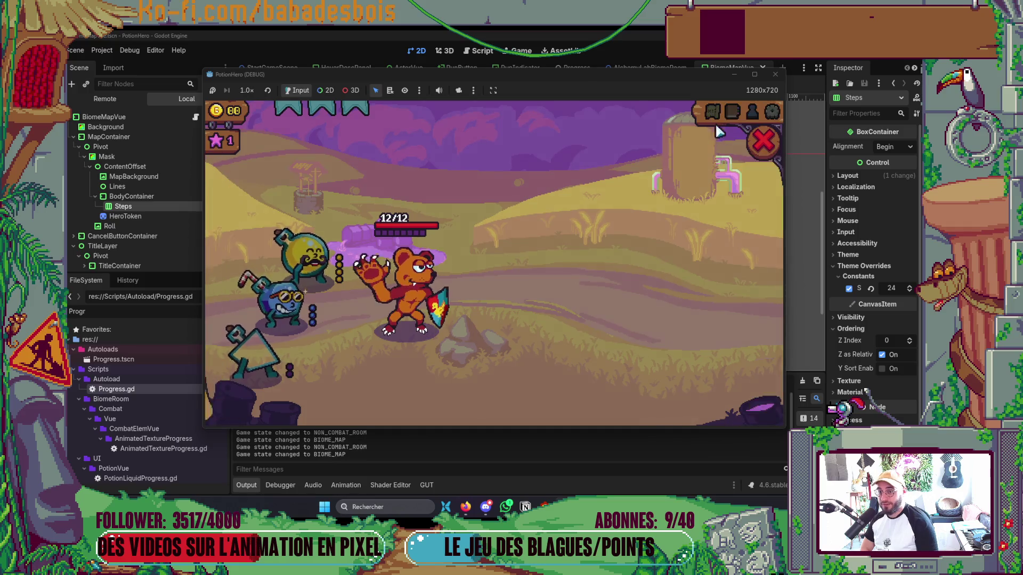
click(710, 112)
click(763, 142)
click(711, 112)
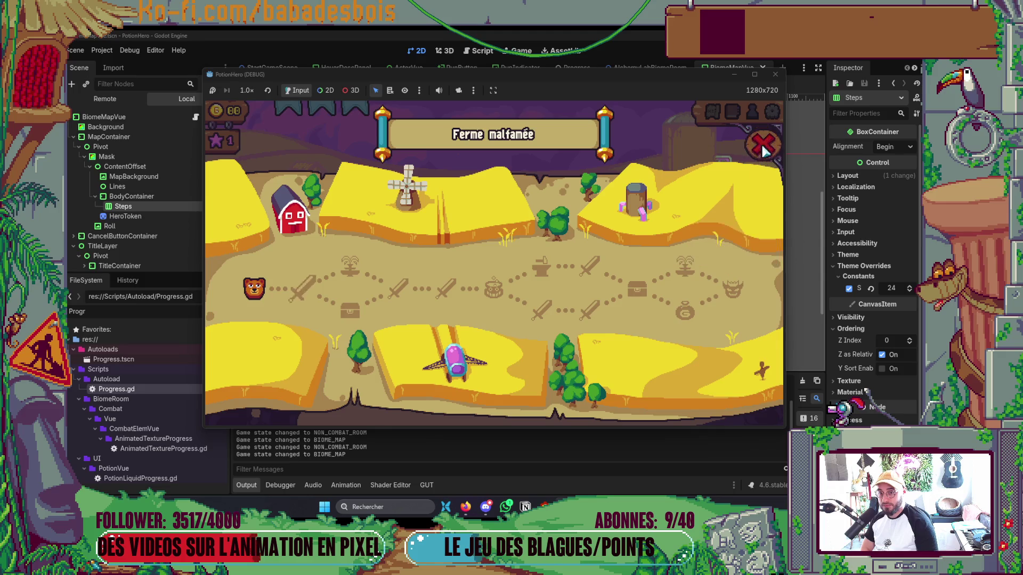
click(764, 142)
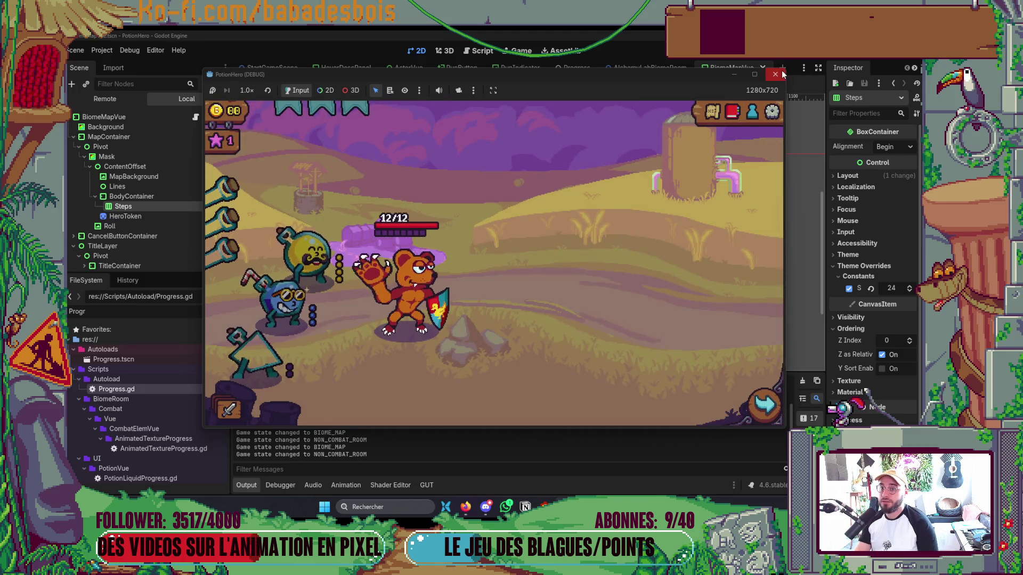
key(alt+F4)
key(alt+Tab)
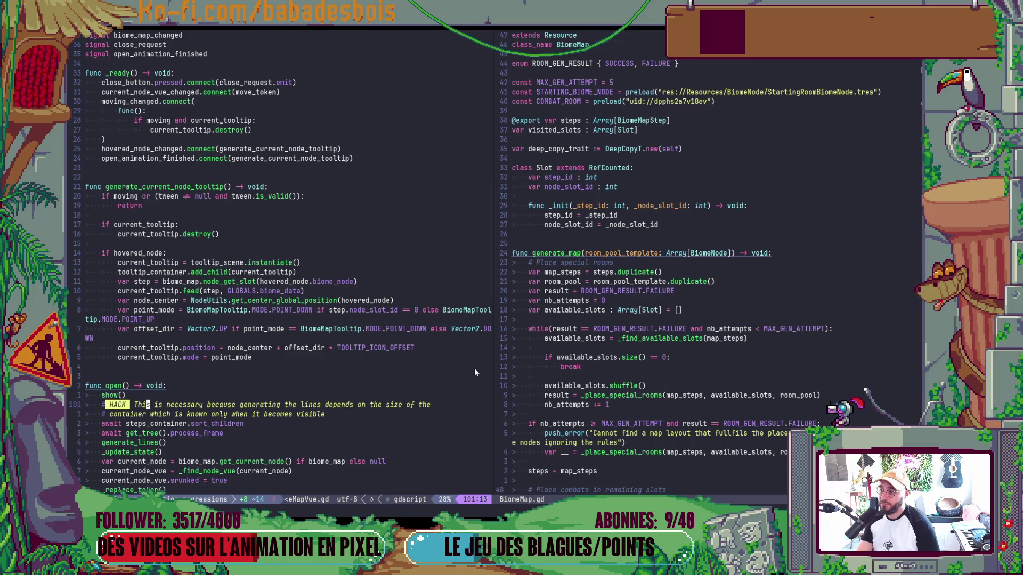
Rewrite the line 81 guard to 'if moving or !is_instance_valid(tween):' and save.
click(155, 206)
key(k)
key(f)
key(parenleft)
key(h)
key(h)
key(h)
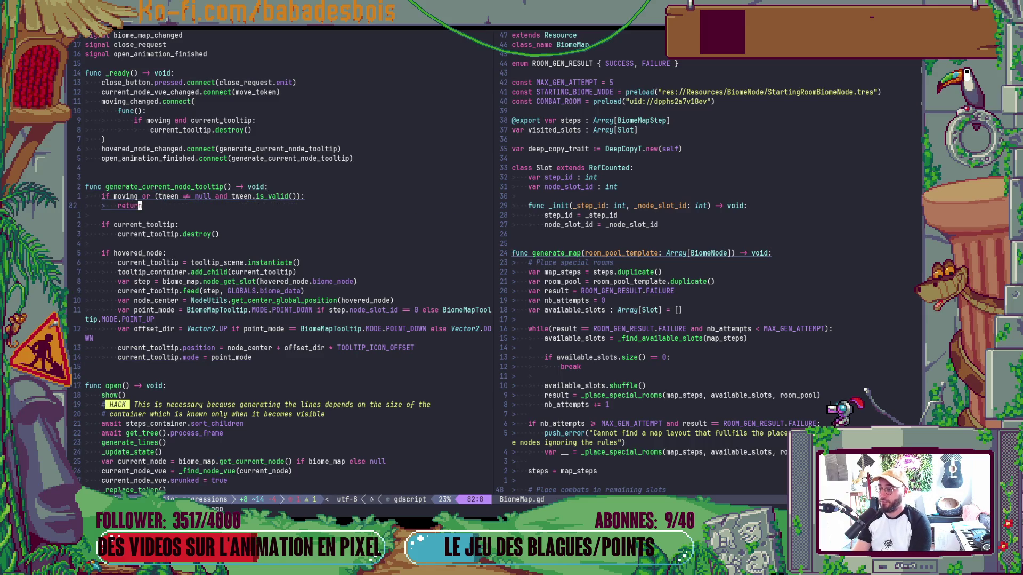
key(l)
key(C)
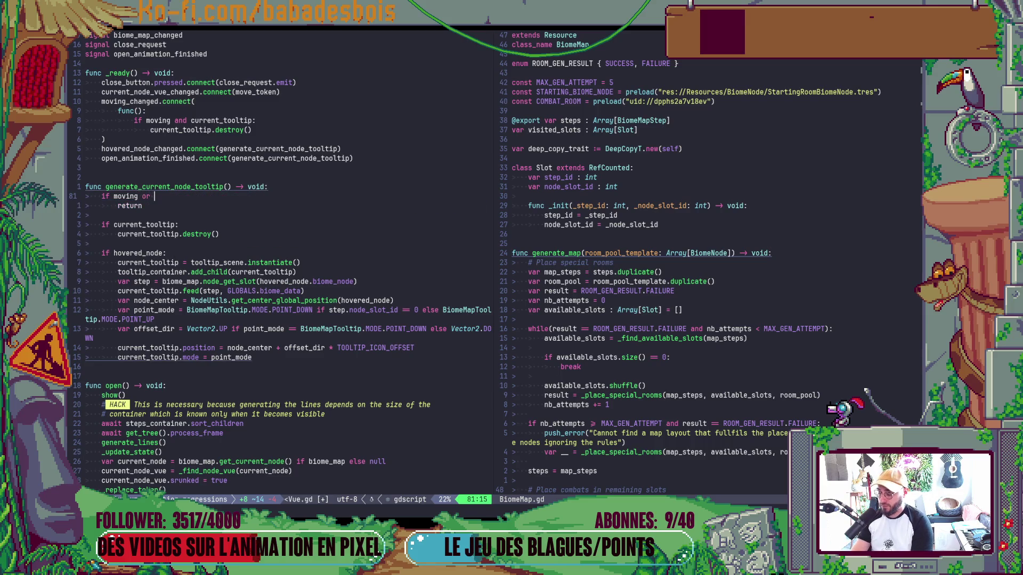
text(!is_instance_valid()
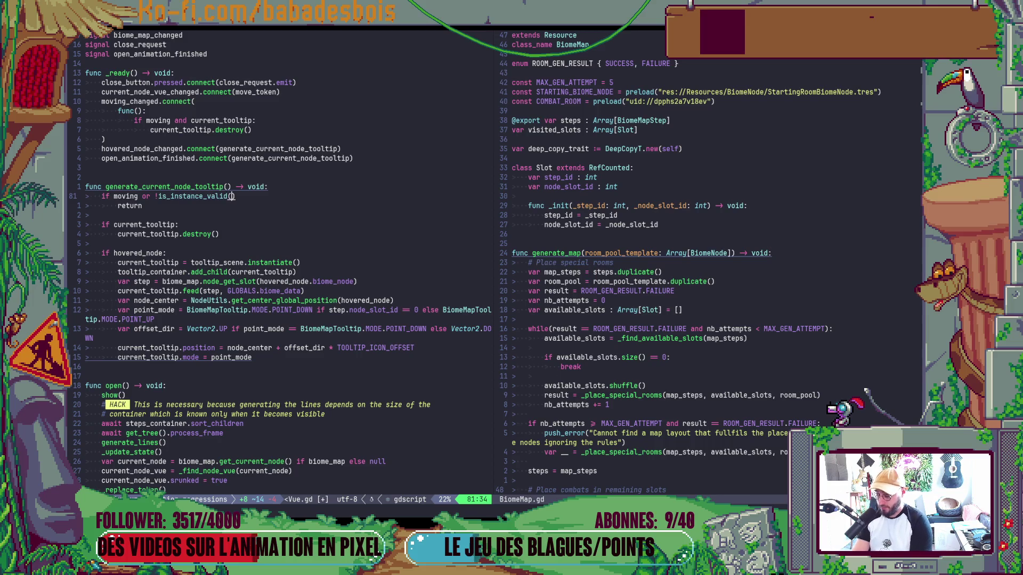
text(een)
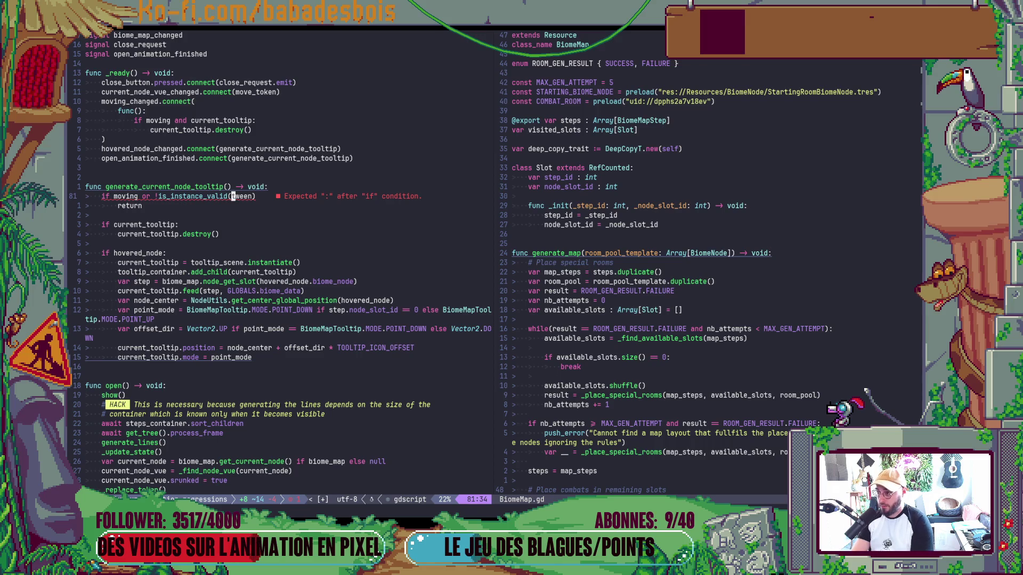
key(ctrl+s)
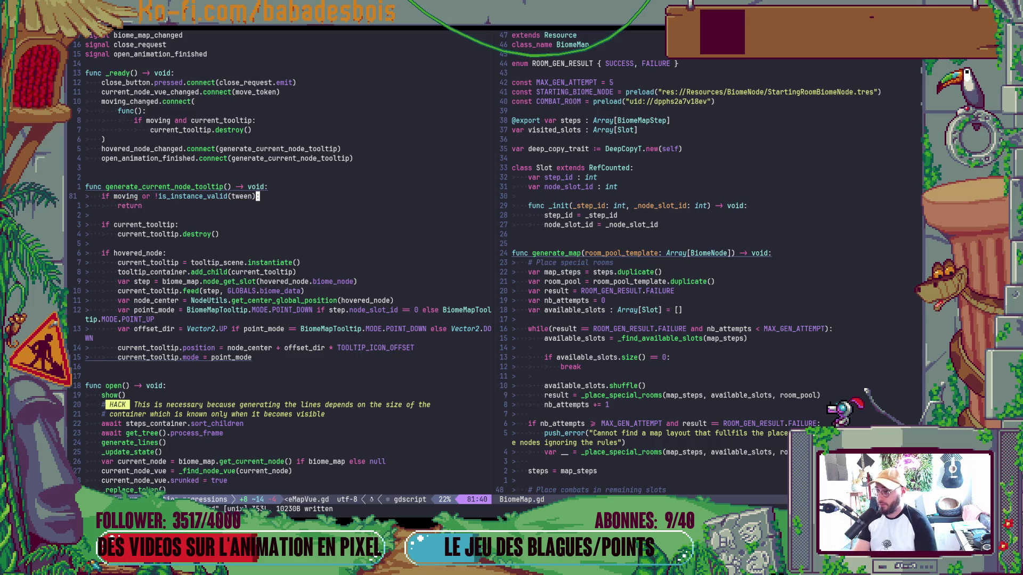
Delete the extra blank line after open(), save again, and relaunch the game.
scroll(224, 319, down, 3)
click(102, 443)
key(d)
key(d)
key(ctrl+s)
key(alt+Tab)
key(F5)
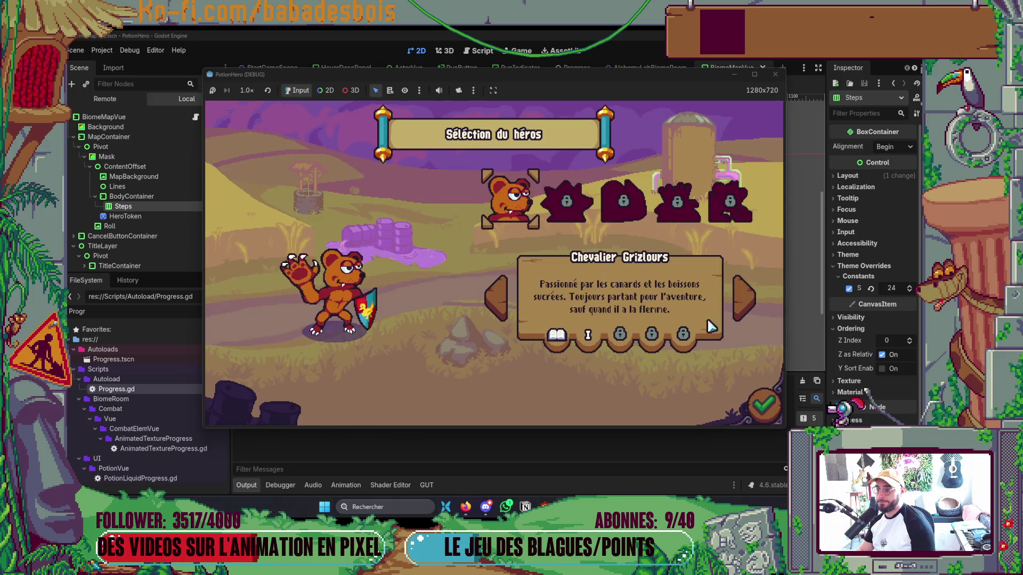
Confirm the hero, start the Réveil de l'ours adventure and dismiss the tutorial.
click(764, 406)
click(581, 216)
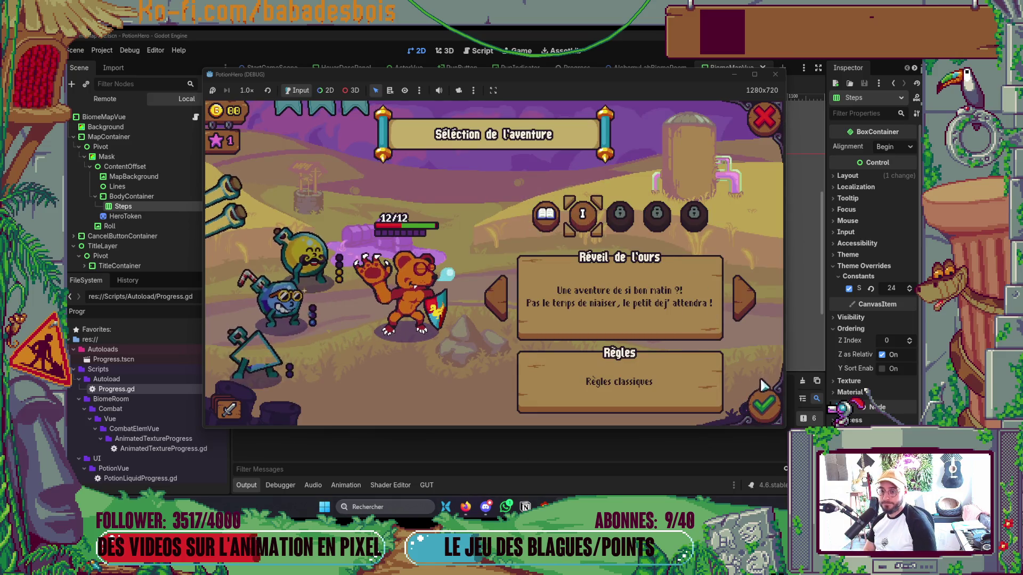
click(764, 405)
click(739, 272)
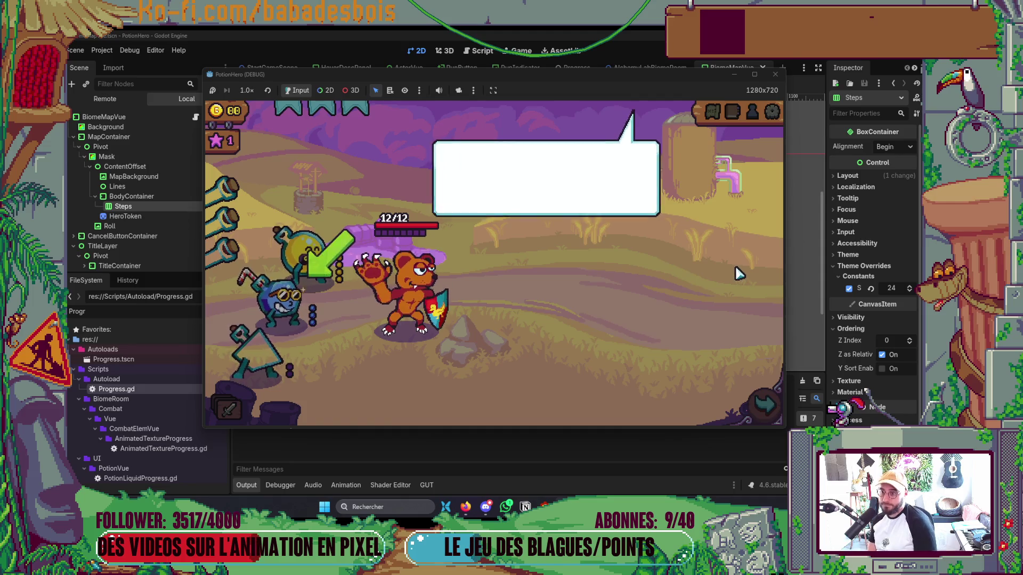
click(736, 261)
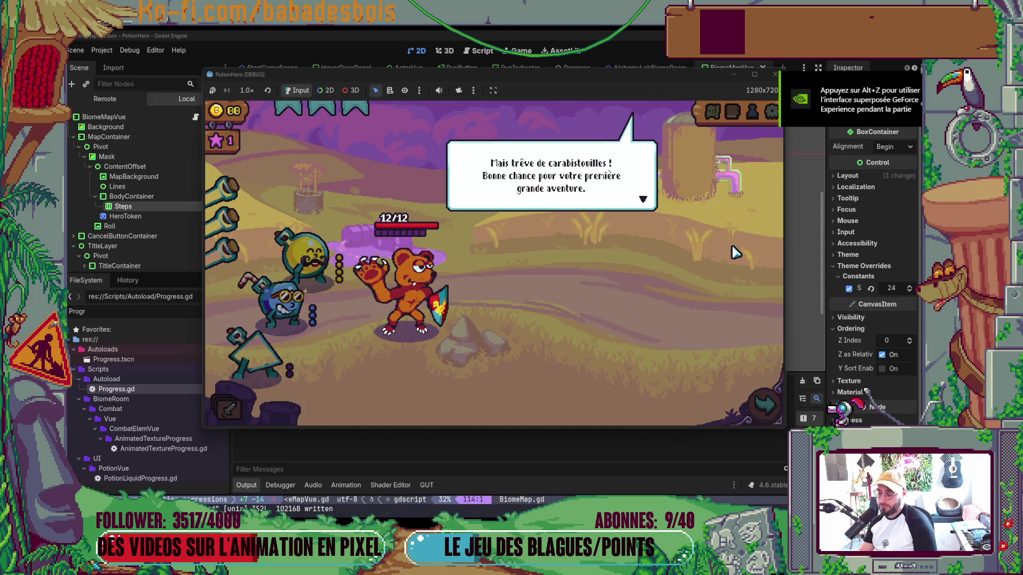
click(734, 251)
Close and reopen the Ferme malfamée map repeatedly to check node tooltips, then quit the game.
click(712, 116)
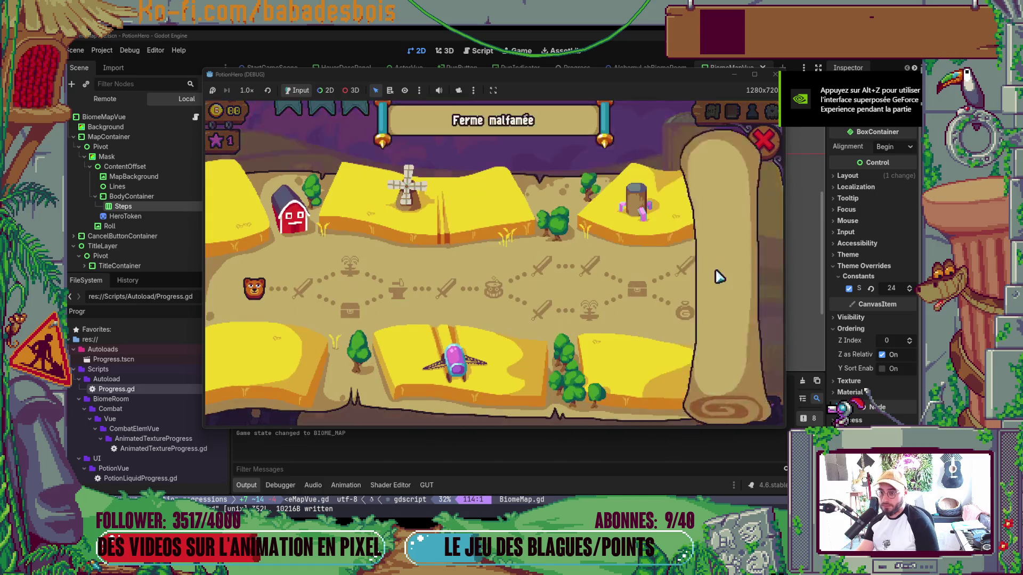
click(716, 116)
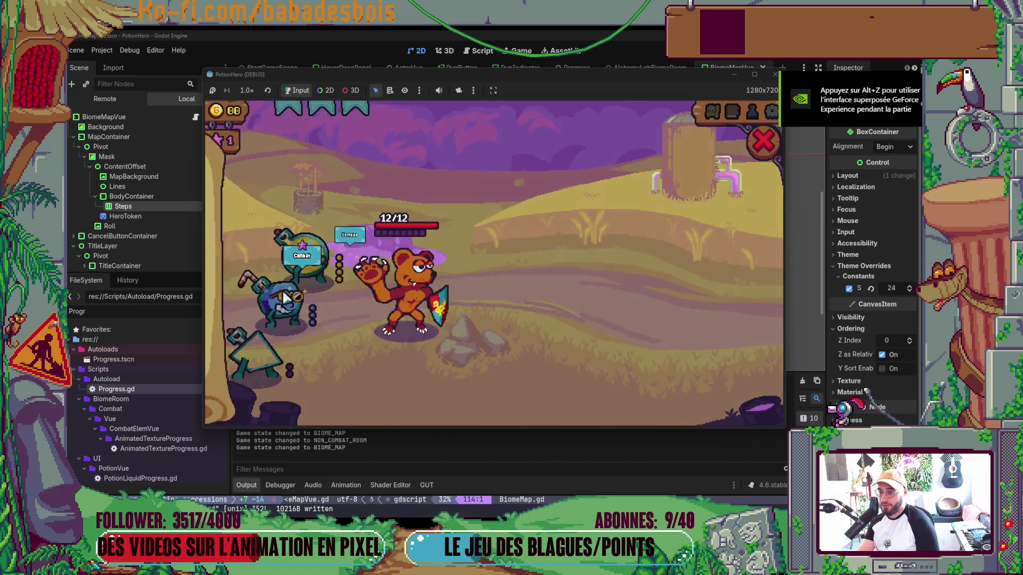
click(716, 116)
click(763, 141)
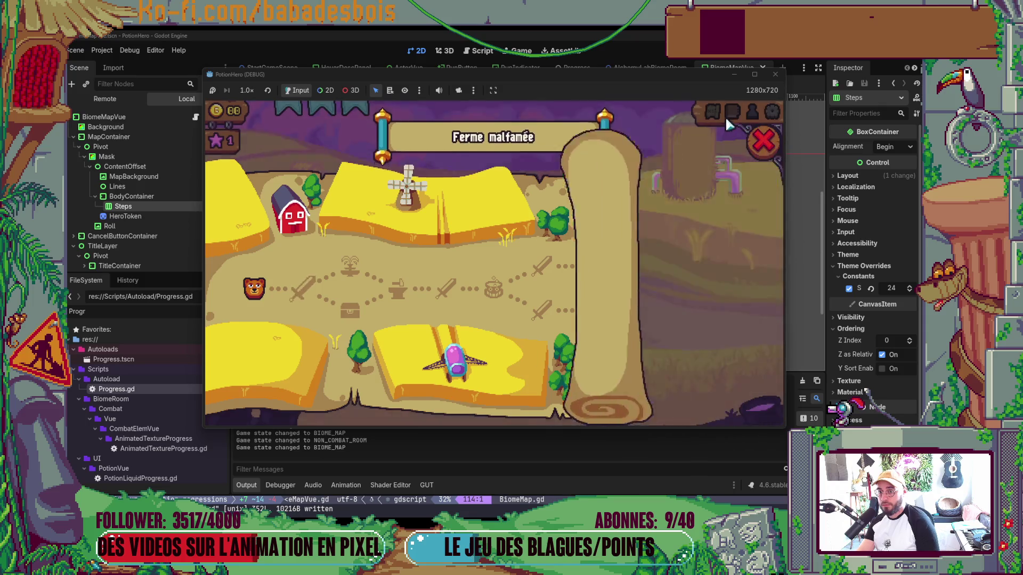
click(712, 116)
click(294, 294)
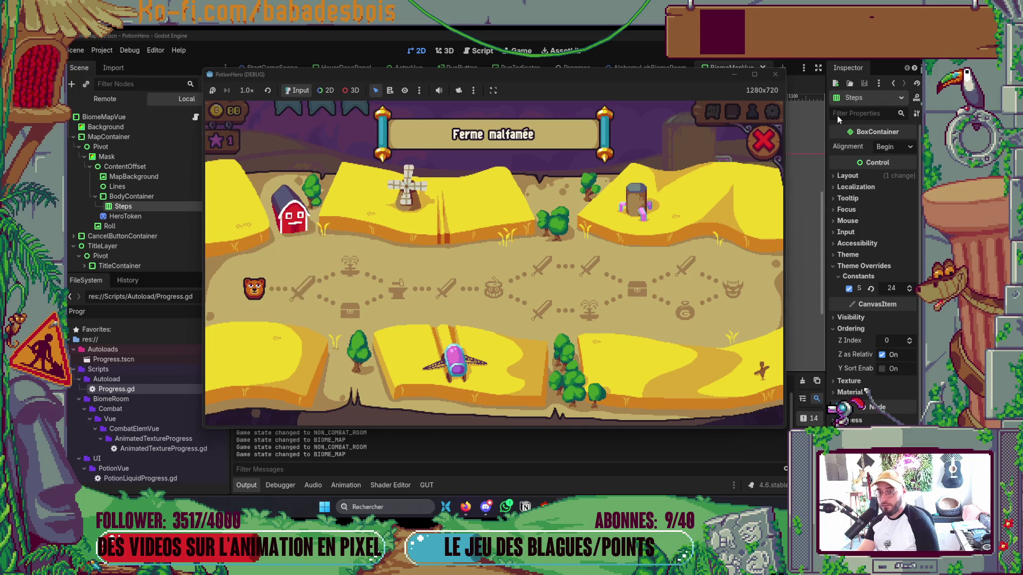
click(776, 149)
click(712, 116)
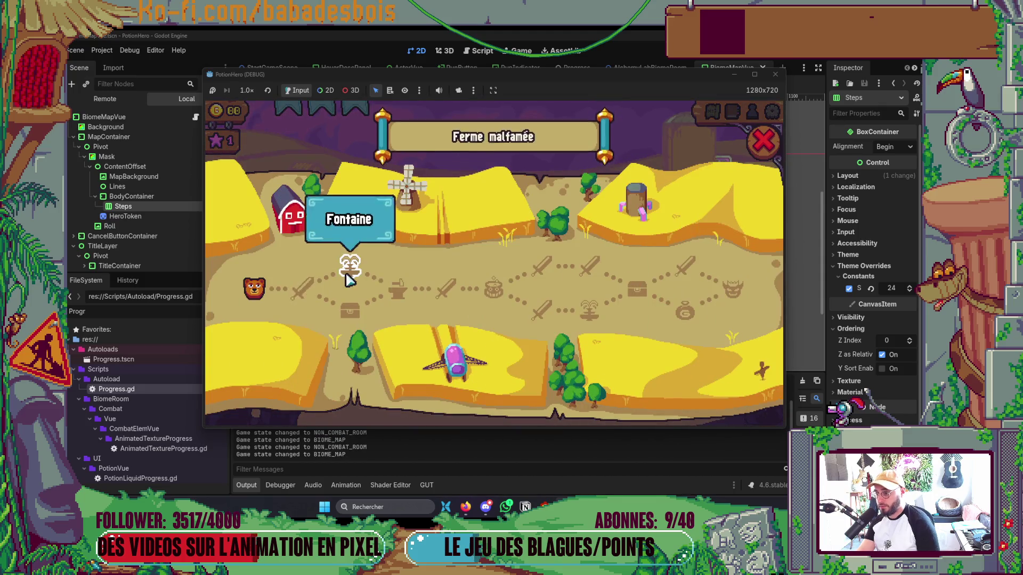
click(765, 143)
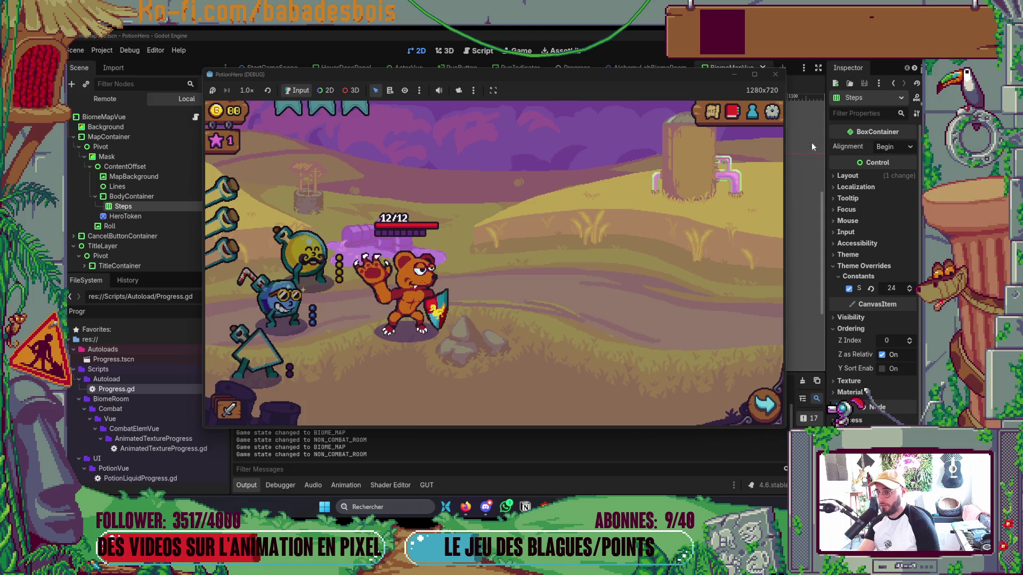
click(714, 113)
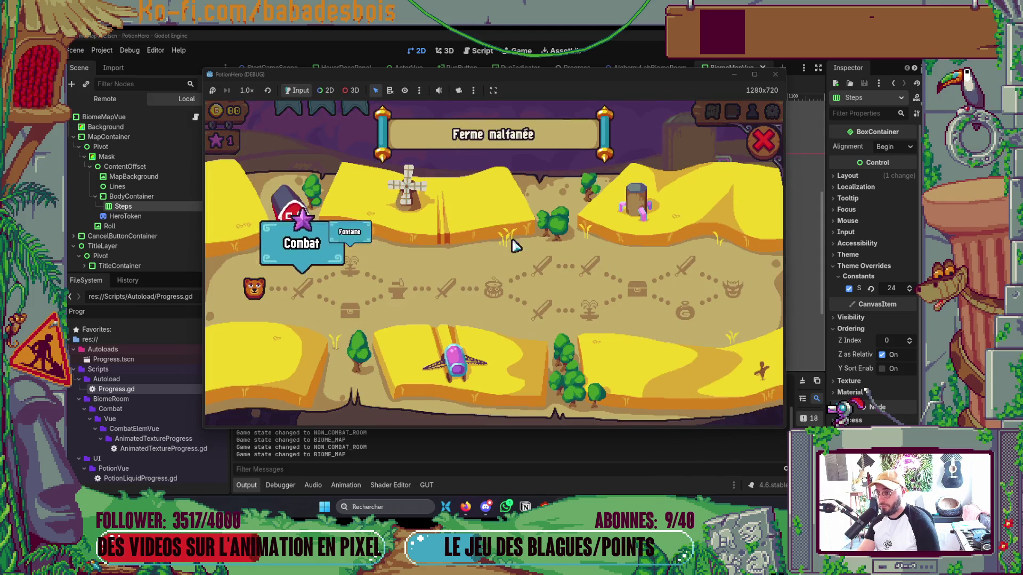
click(767, 143)
click(712, 115)
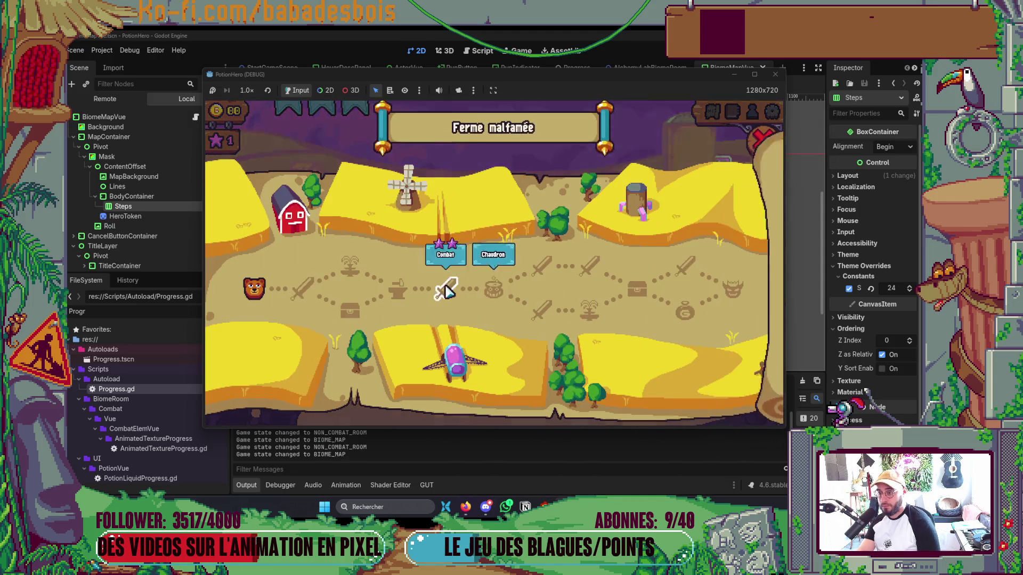
click(765, 142)
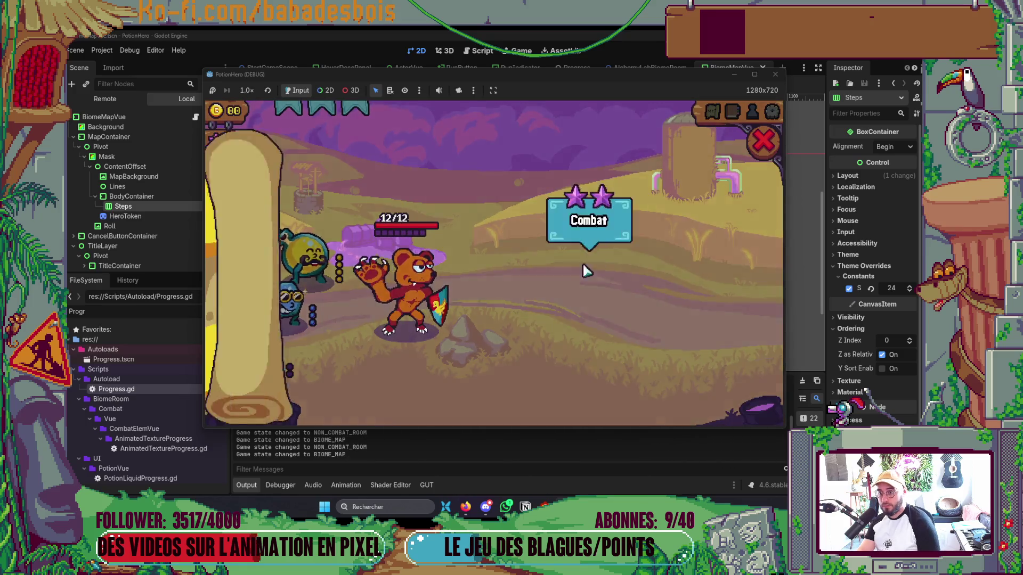
click(712, 113)
click(763, 141)
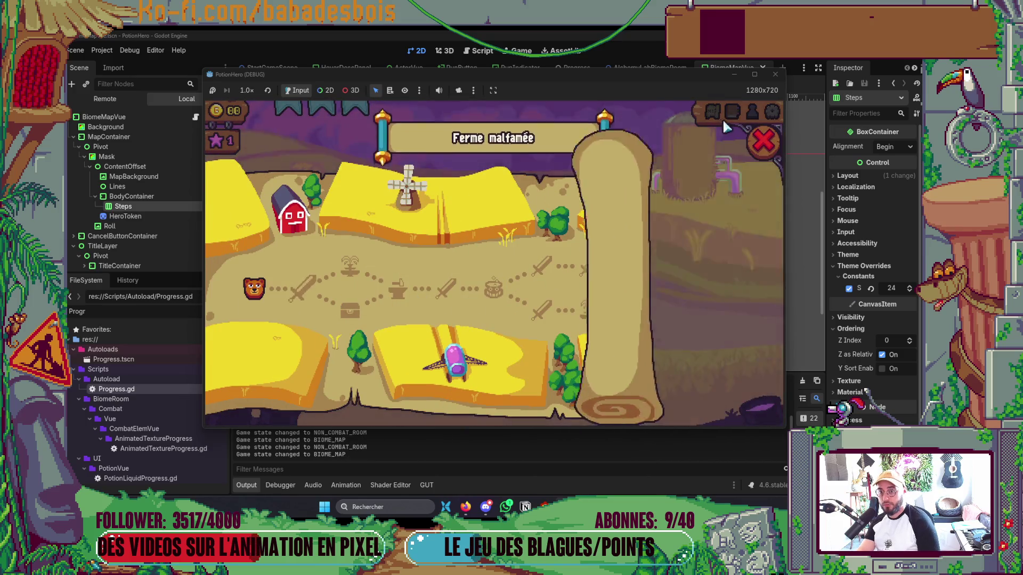
click(712, 113)
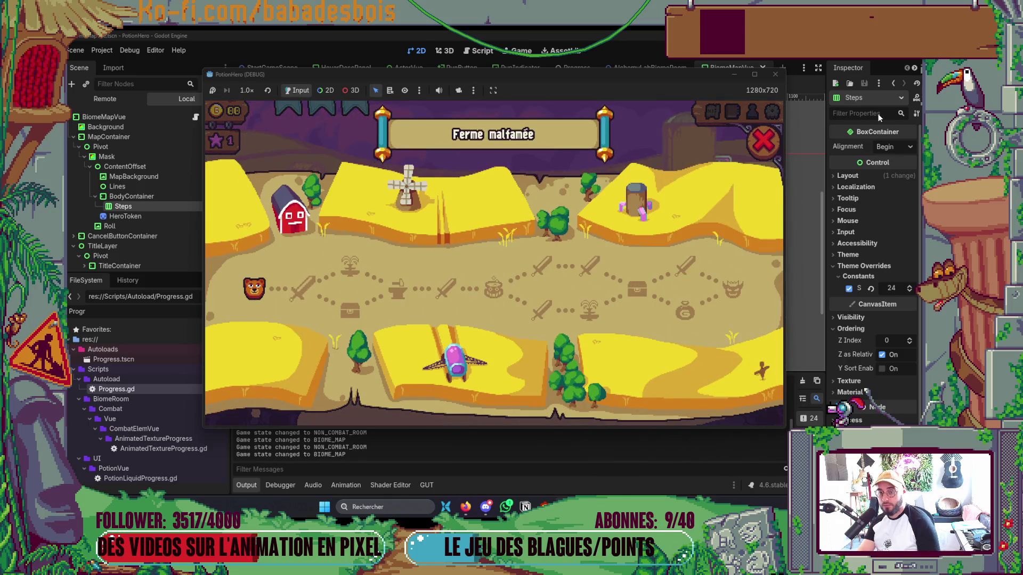
click(763, 142)
click(712, 113)
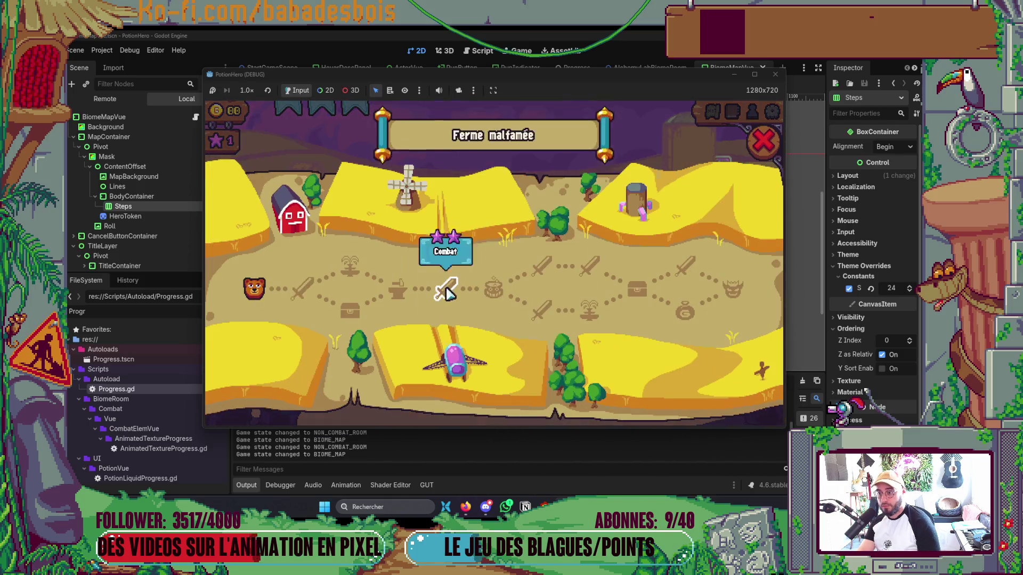
click(763, 141)
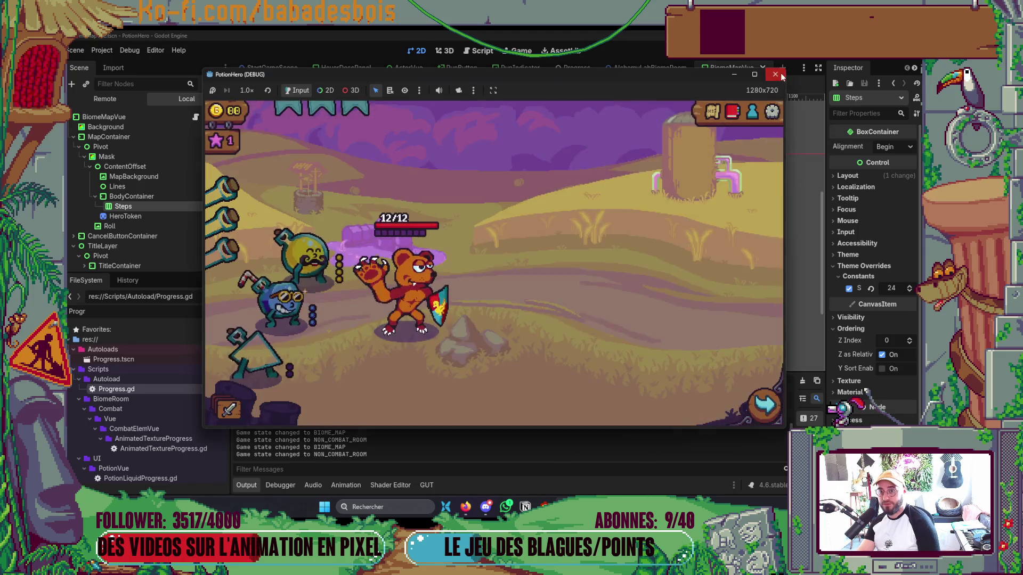
key(alt+F4)
key(alt+Tab)
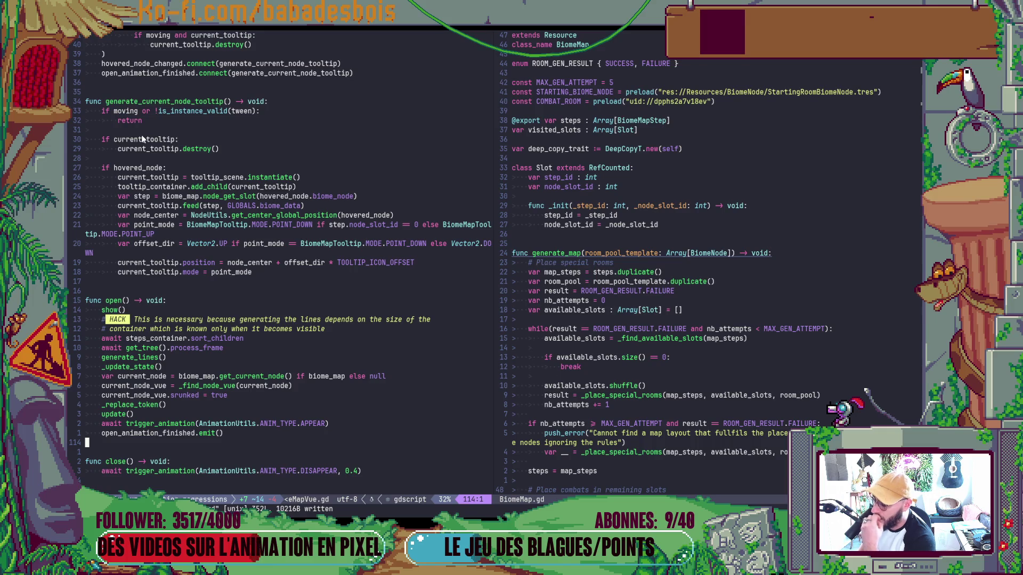
Undo to bring back the 'tween = null' line in open() and relaunch the game.
key(u)
key(u)
key(u)
key(alt+Tab)
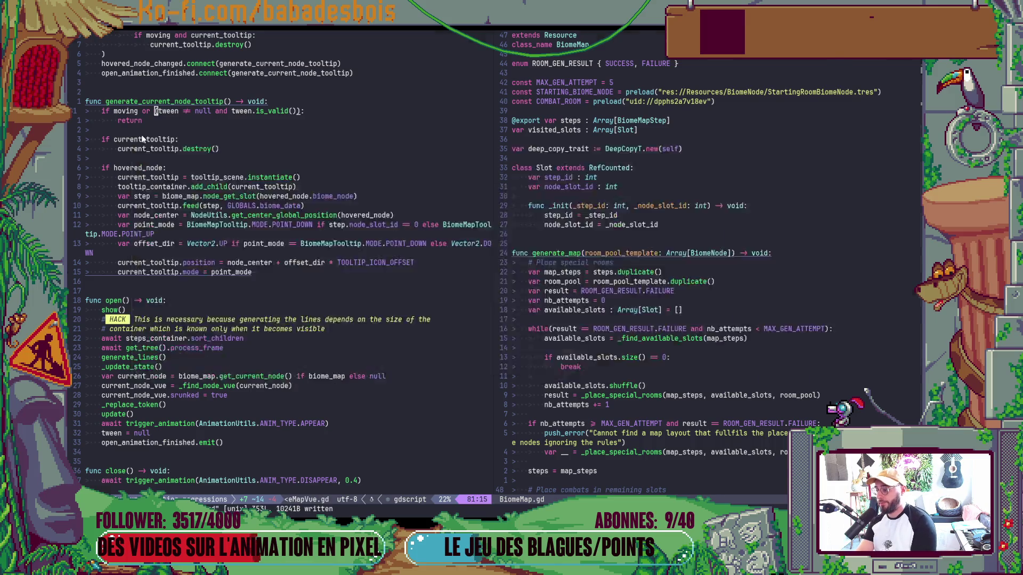
key(F5)
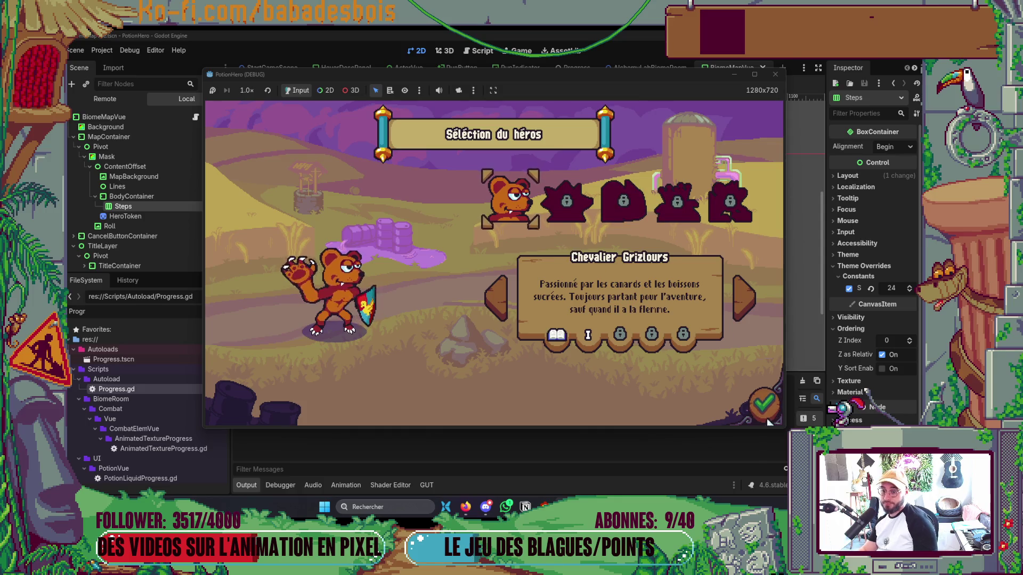
Confirm the hero and adventure and dismiss the tutorial speech bubble.
click(765, 406)
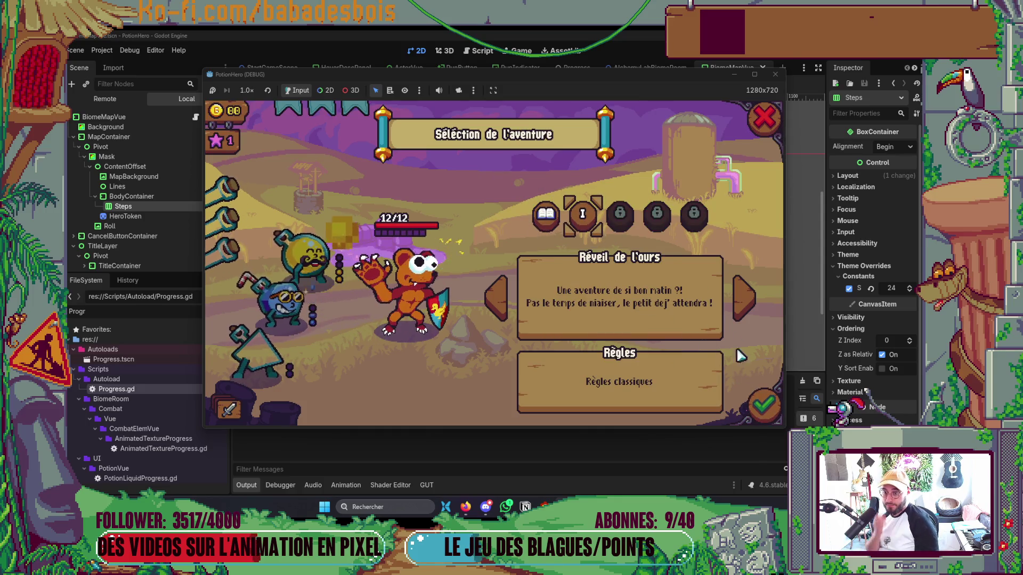
click(742, 366)
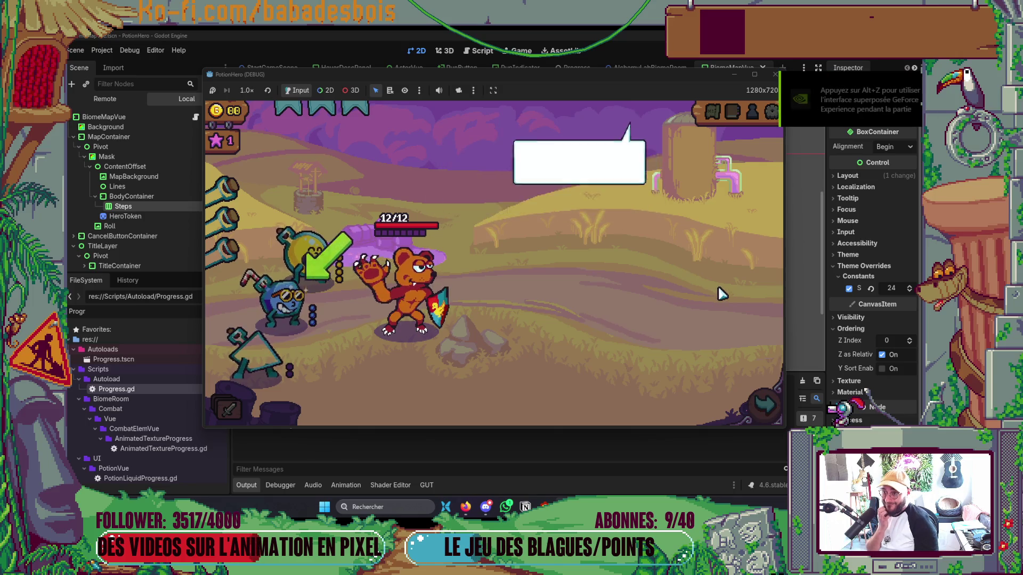
click(717, 288)
Open the Ferme malfamée map twice to check its node tooltips, then quit the game.
click(713, 113)
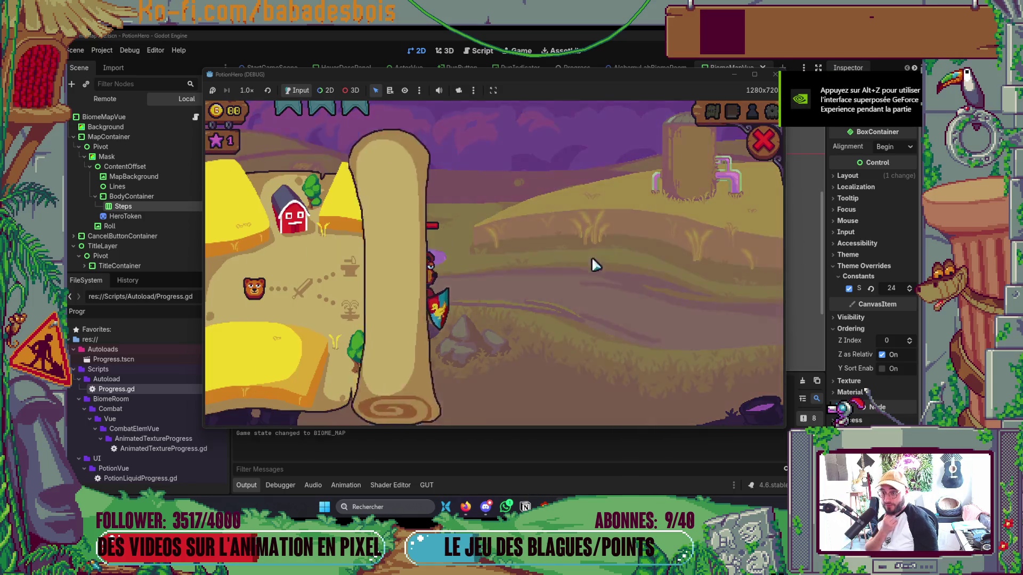
click(753, 152)
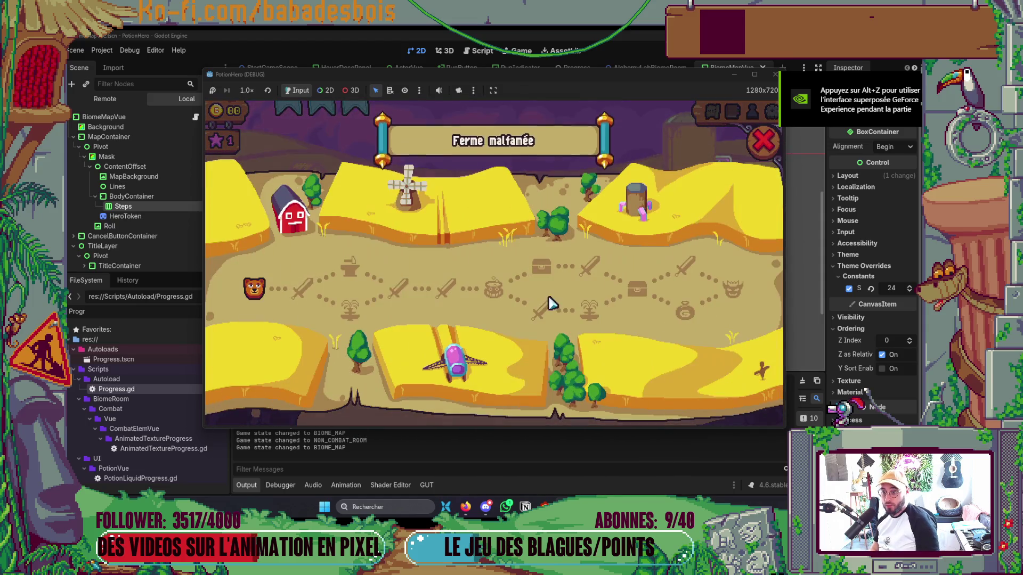
mouse_move(583, 299)
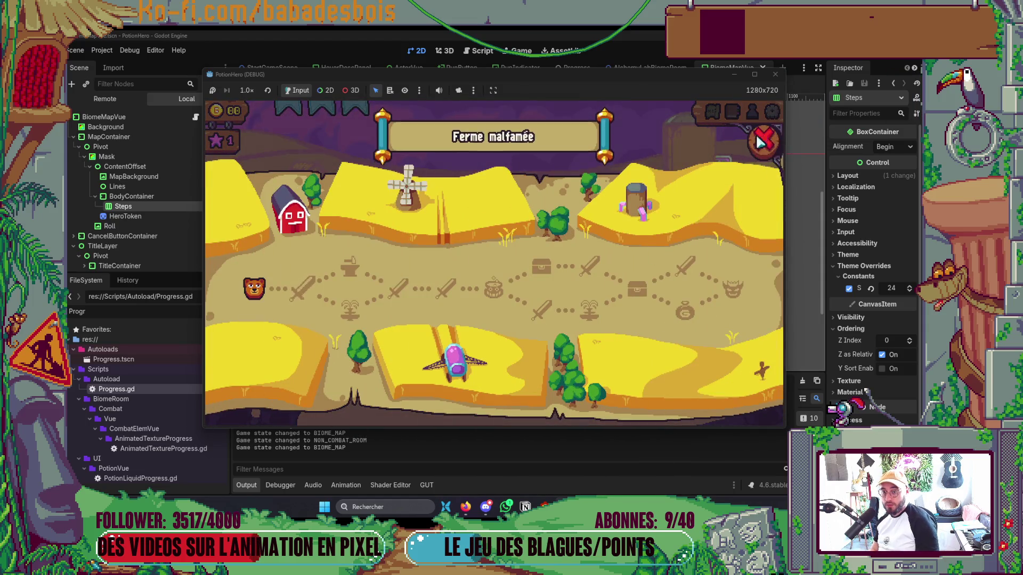
click(763, 141)
click(715, 114)
mouse_move(651, 292)
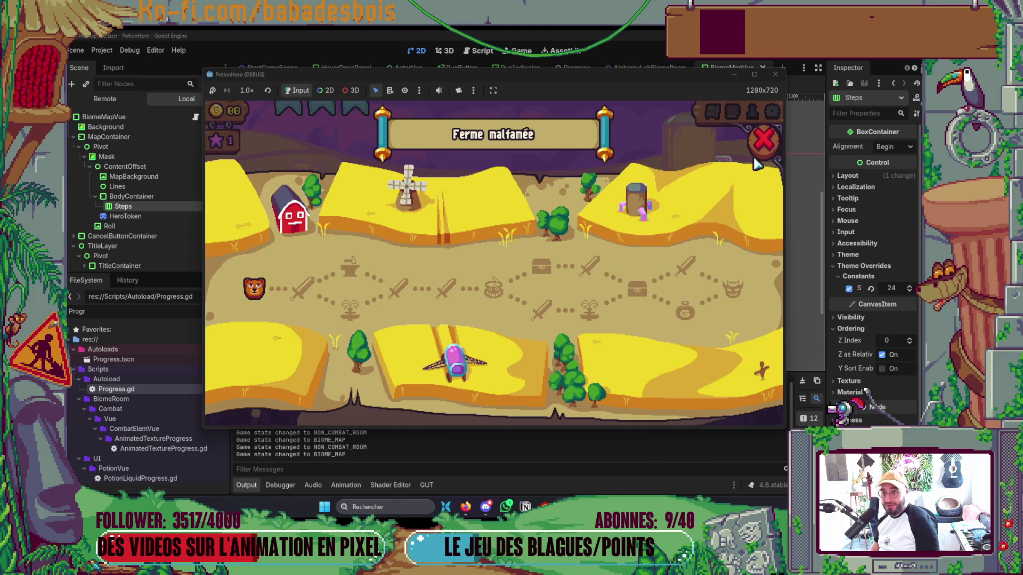
click(763, 141)
click(776, 74)
key(alt+Tab)
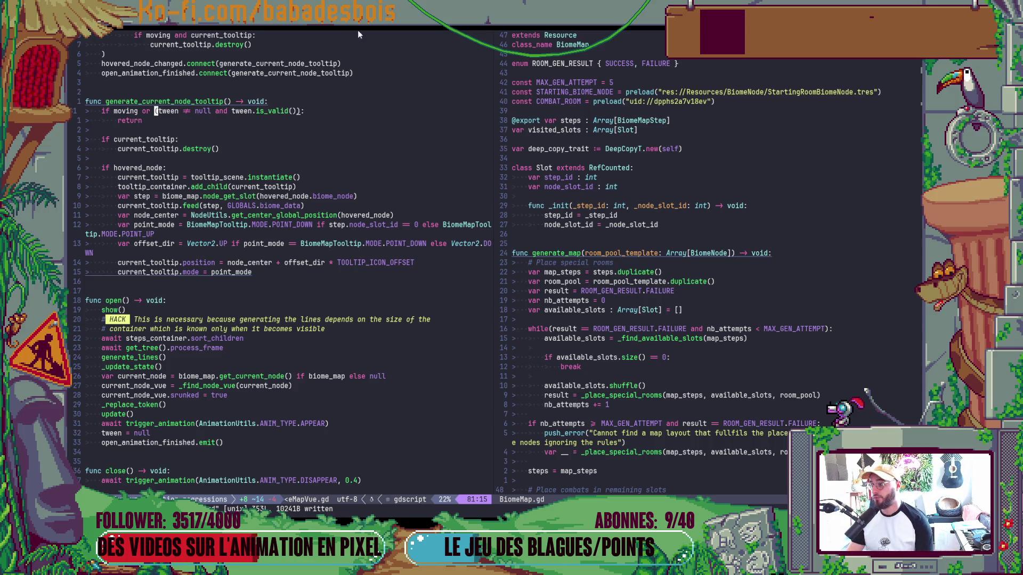
Move the map-tooltip card to En cours and the menu-title card to the top of À faire.
key(alt+Tab)
key(alt+Tab)
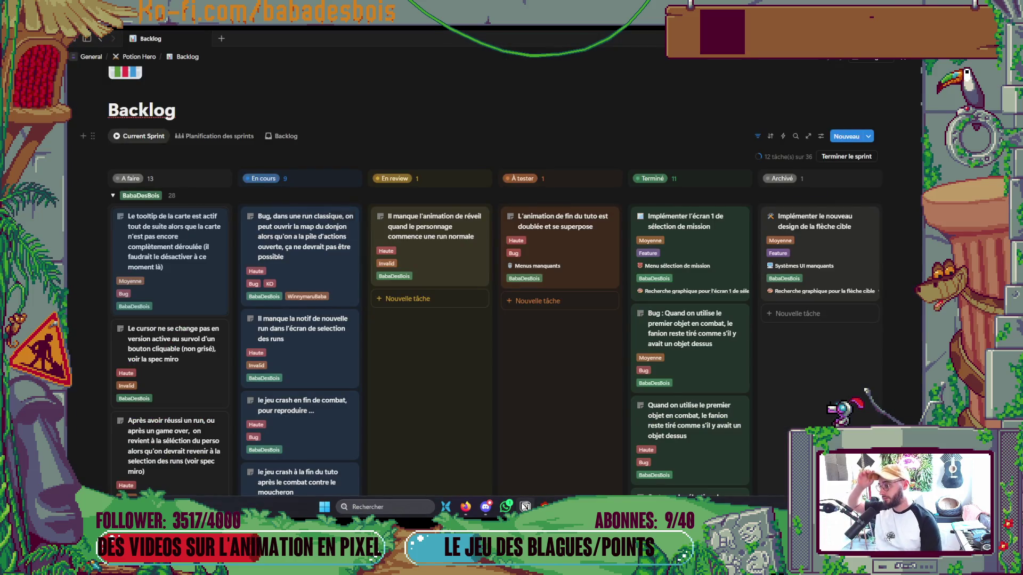
scroll(417, 430, down, 1)
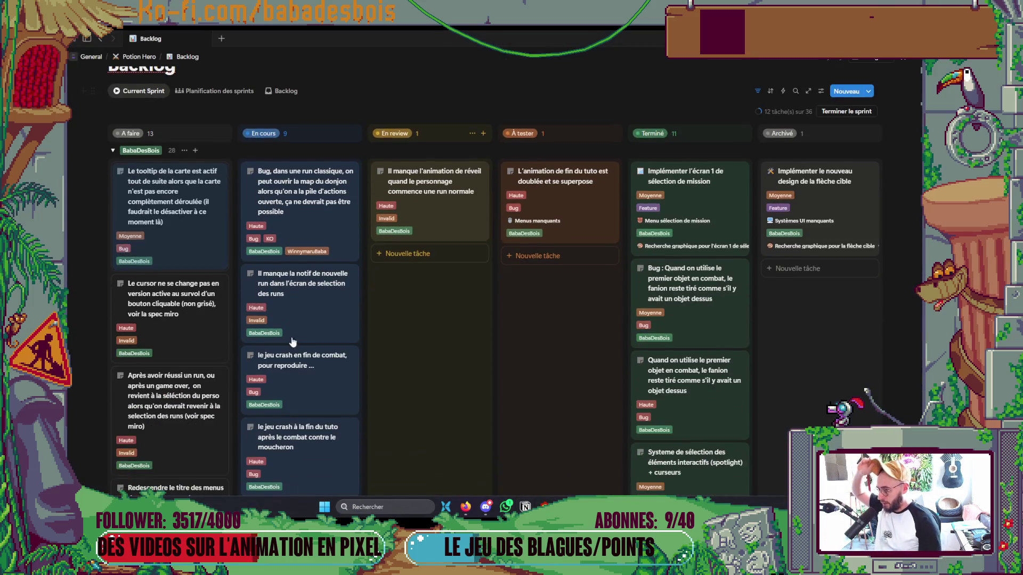
mouse_move(175, 192)
mouse_down()
mouse_move(230, 245)
mouse_move(277, 160)
mouse_move(291, 176)
mouse_up()
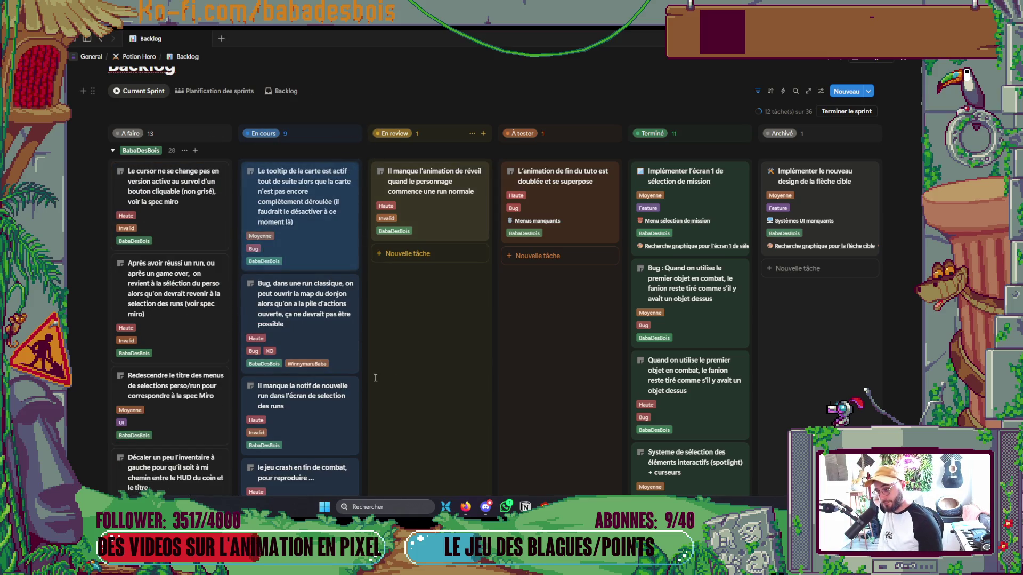
scroll(375, 378, down, 2)
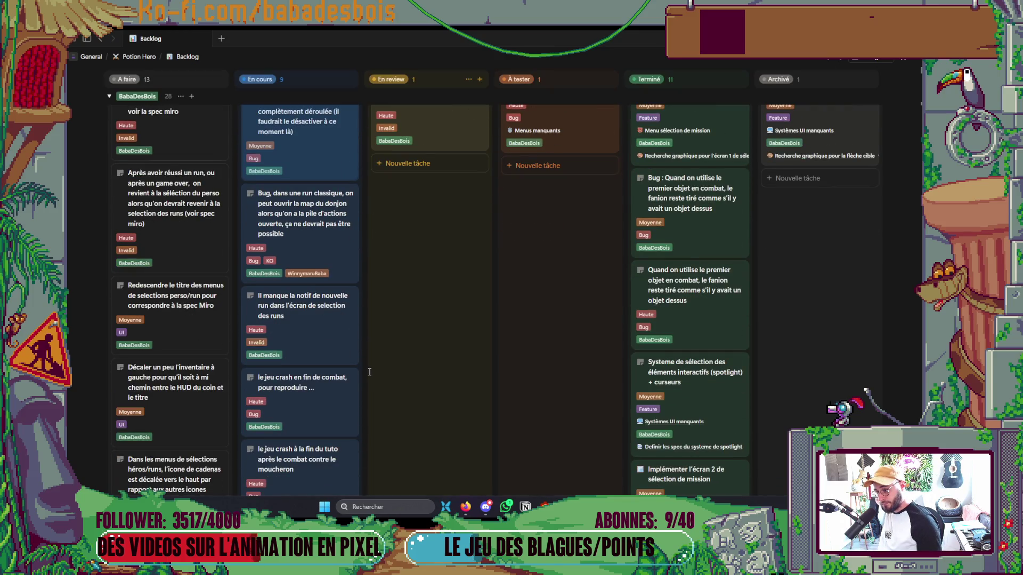
mouse_move(171, 295)
mouse_down()
mouse_move(178, 229)
mouse_move(200, 224)
mouse_move(209, 267)
mouse_up()
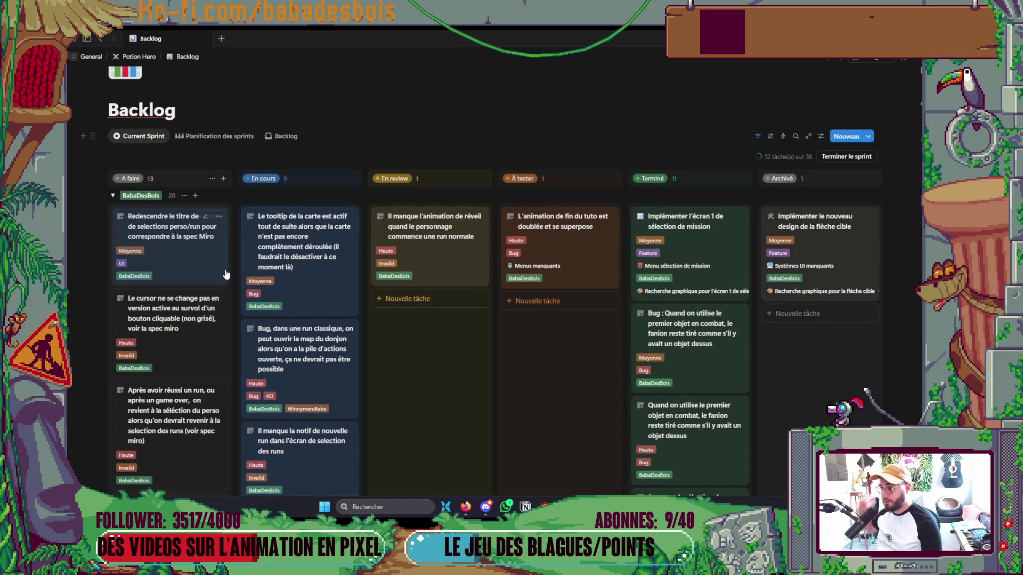
key(alt+Tab)
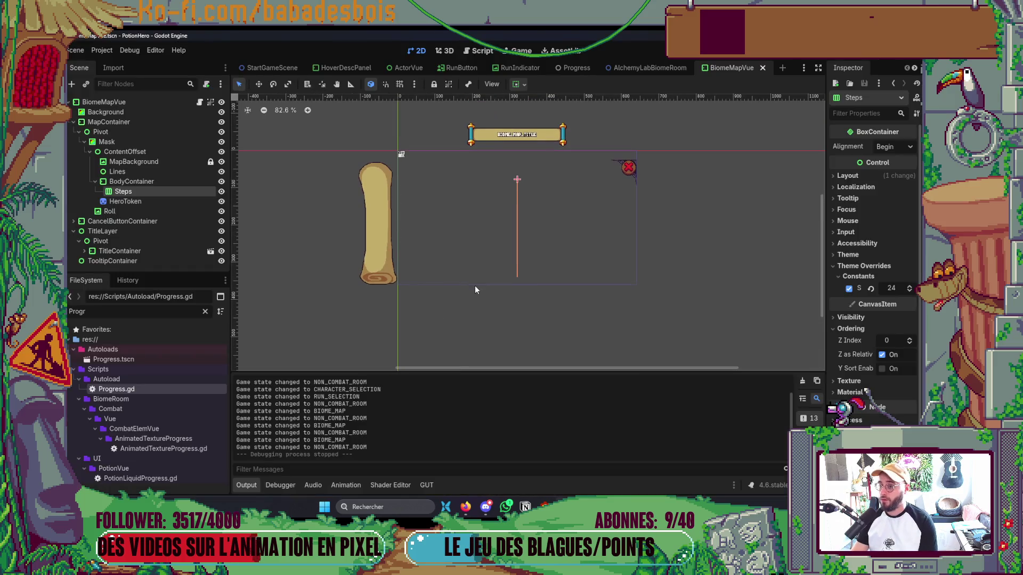
Open RunSelectionMenu.tscn through the quick scene picker using 'RunS'.
click(463, 298)
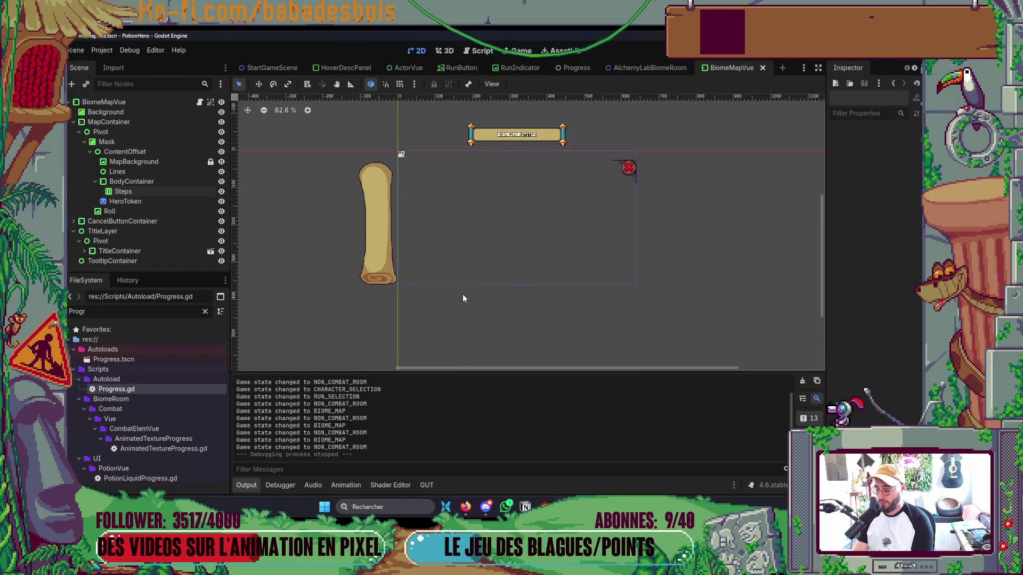
key(ctrl+shift+o)
text(RunS)
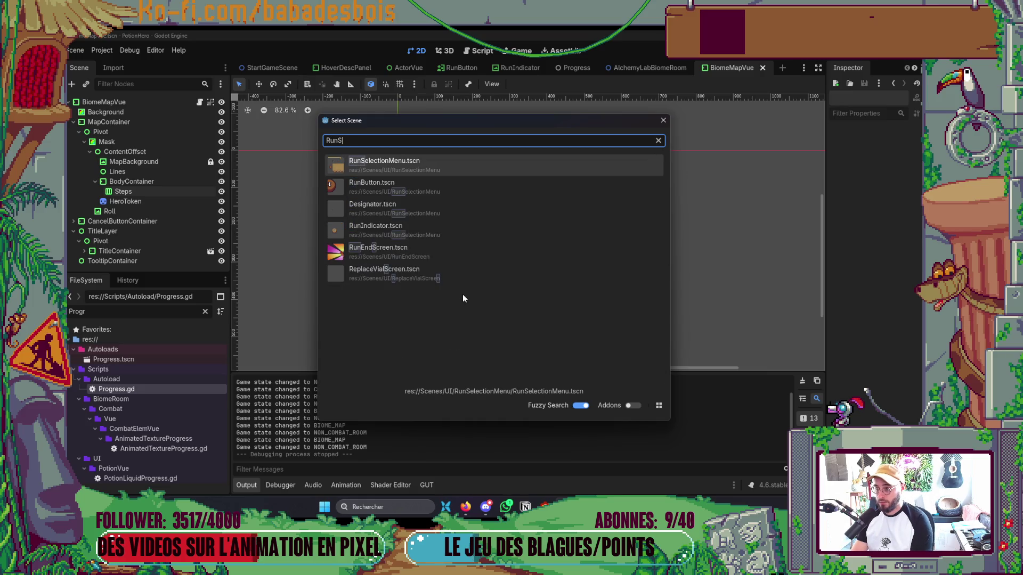
key(Return)
Bring the Miro board, then the PotionHero File Explorer folder, to the front.
key(alt+Tab)
key(Tab)
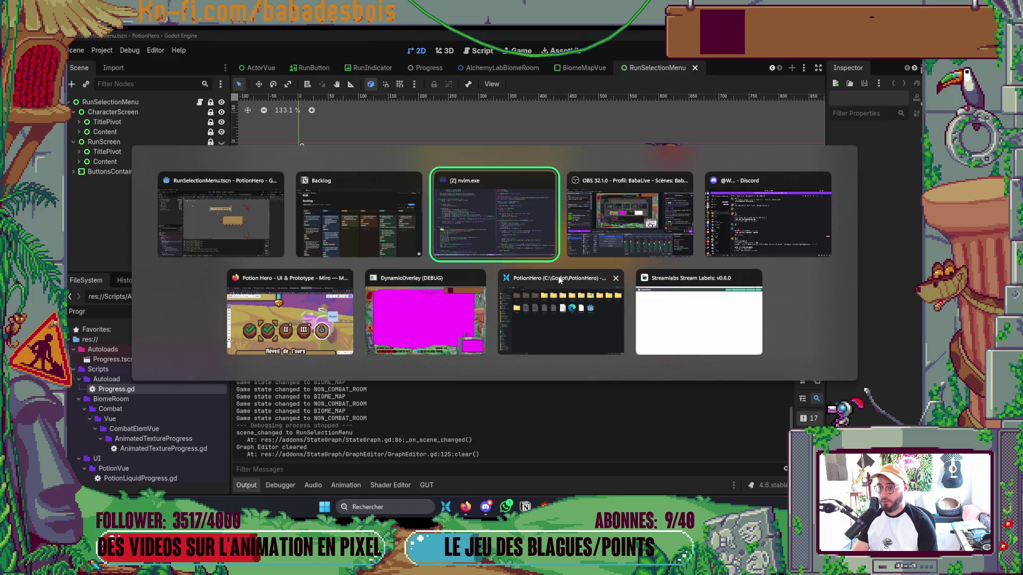
click(317, 327)
key(alt+Tab)
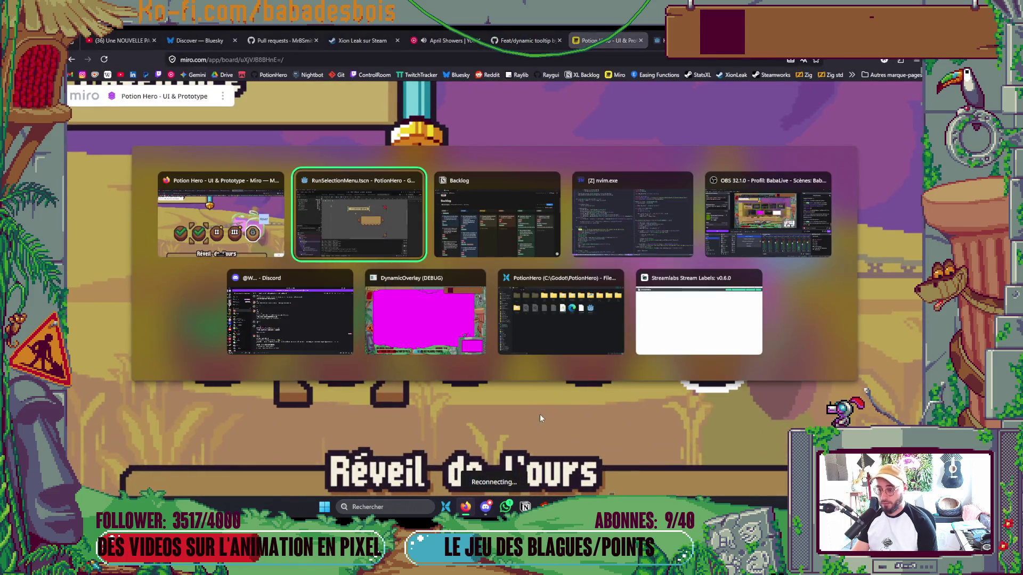
click(446, 507)
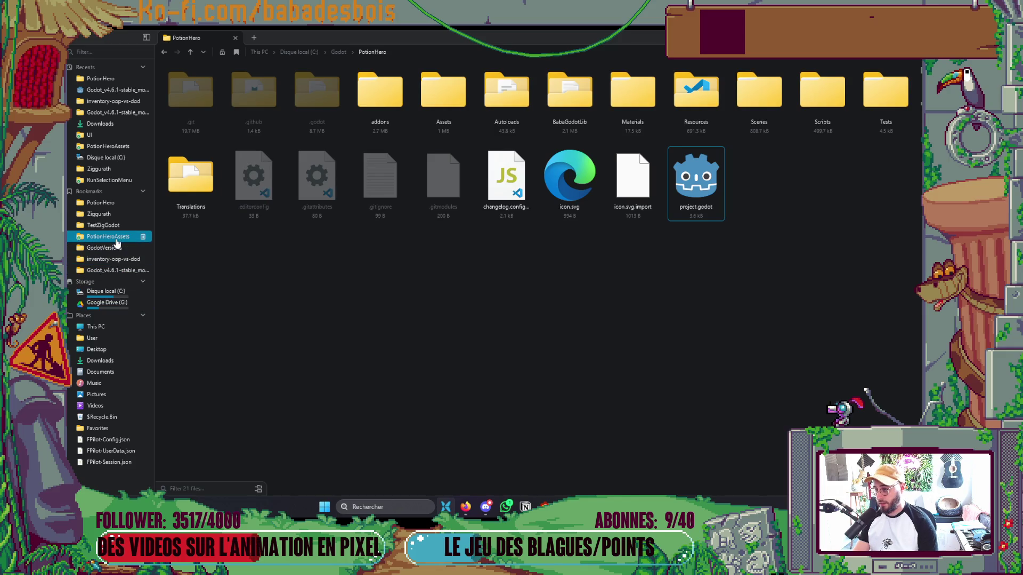
Browse into PotionHeroAssets and open its UI folder.
click(116, 239)
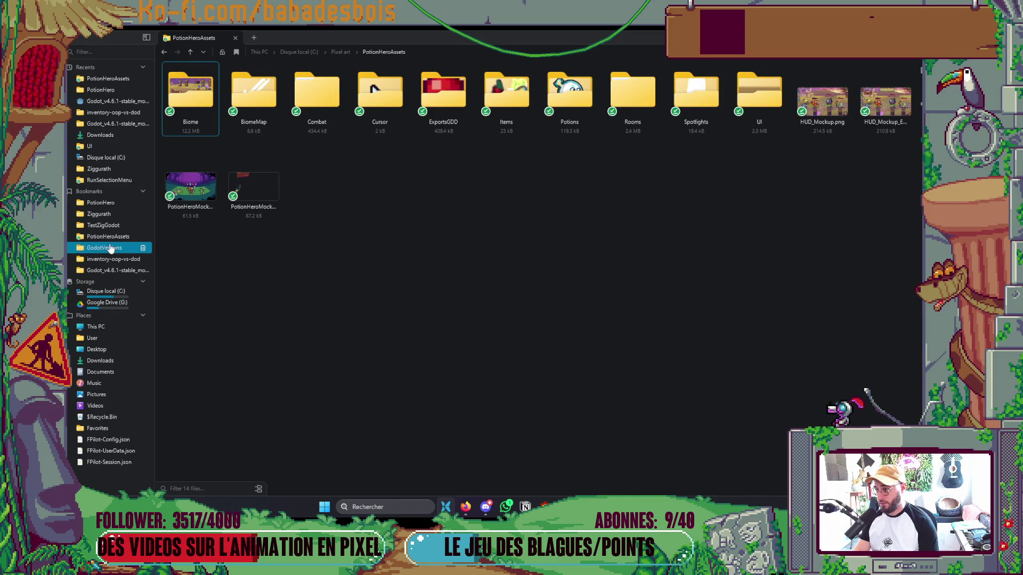
click(104, 203)
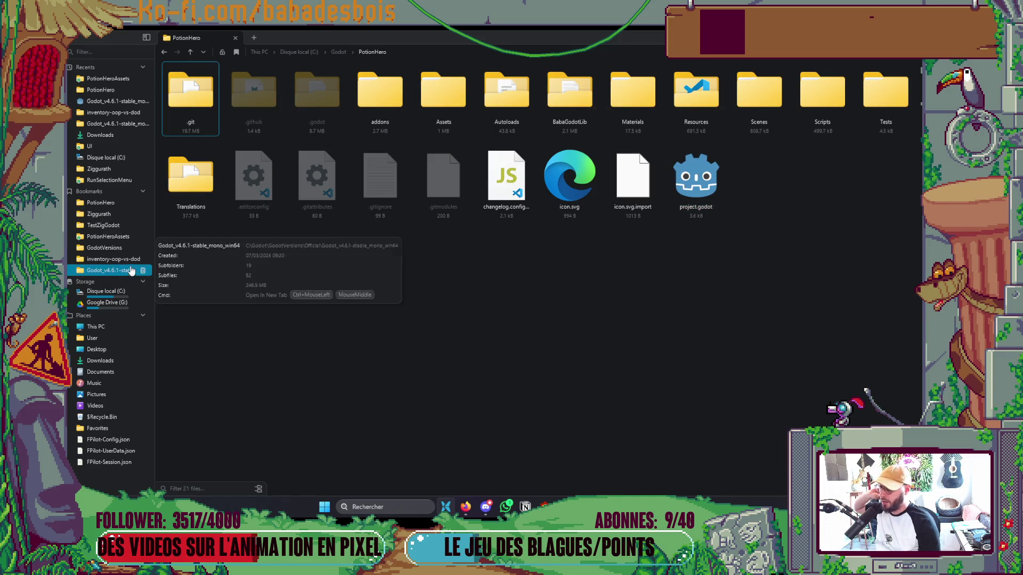
click(109, 236)
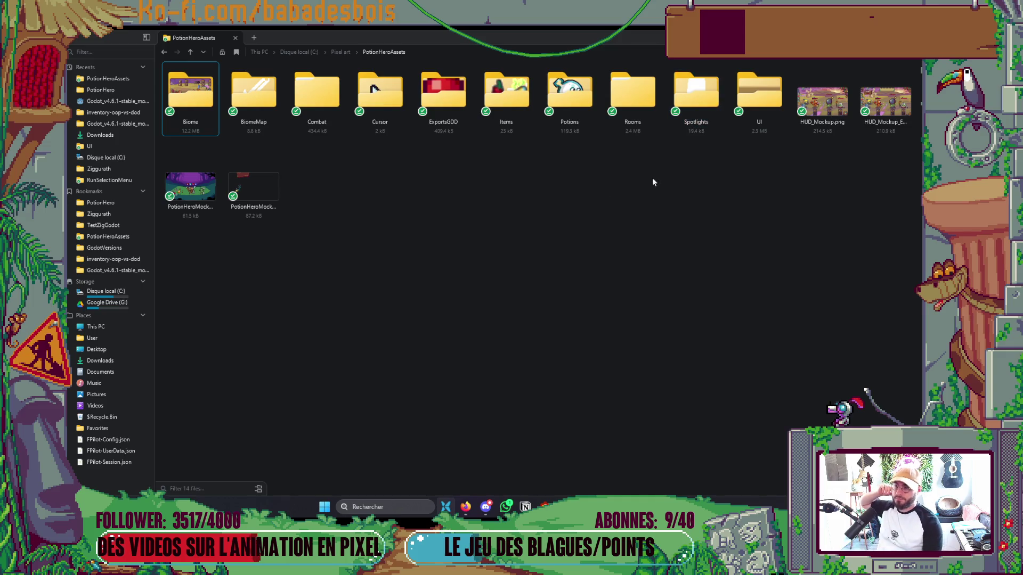
double_click(759, 92)
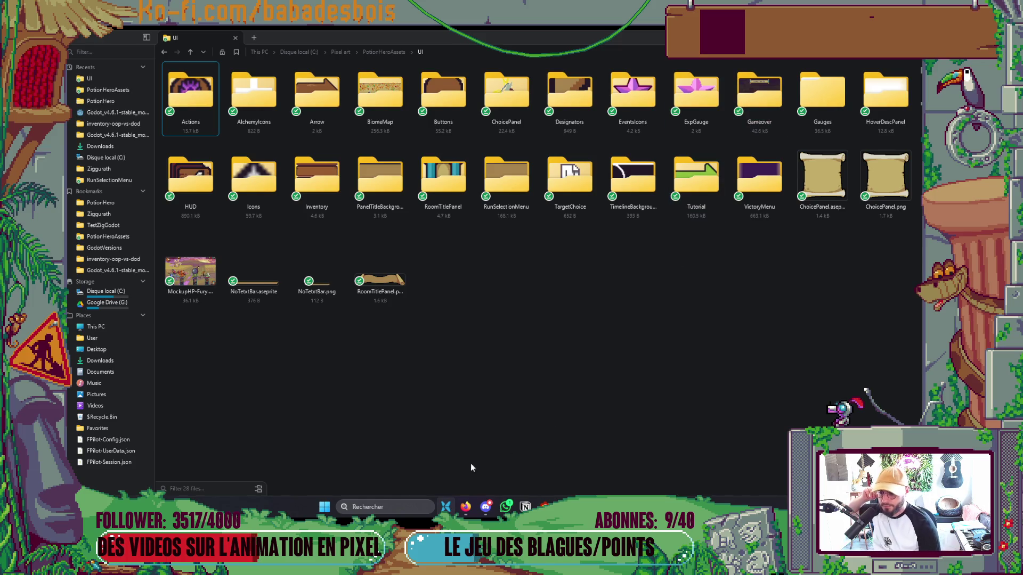
Launch Aseprite from the taskbar search.
click(366, 503)
text(aseprite)
key(Return)
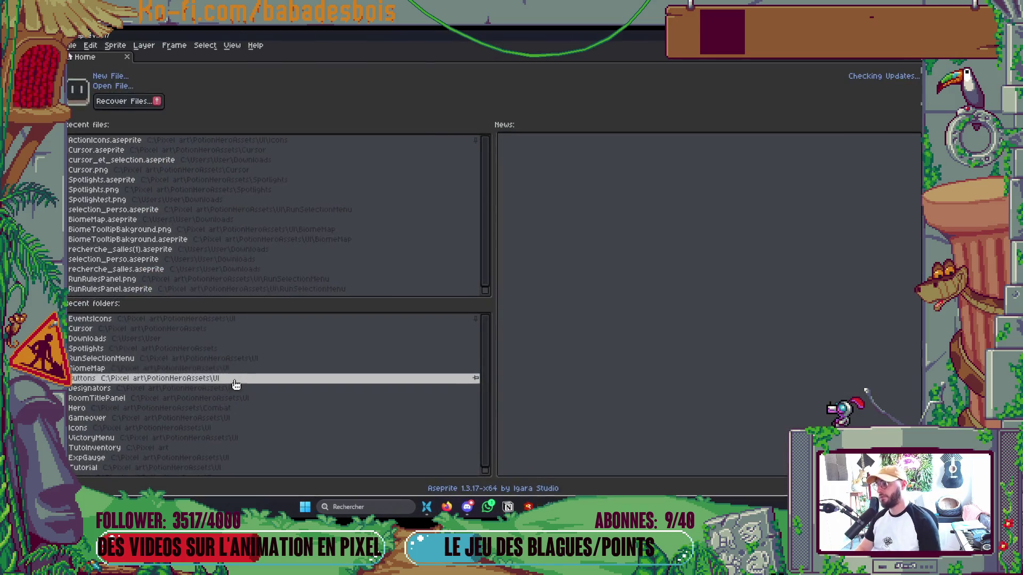
Open the selection_perso mockup and show its titre layer with the banner.
click(148, 210)
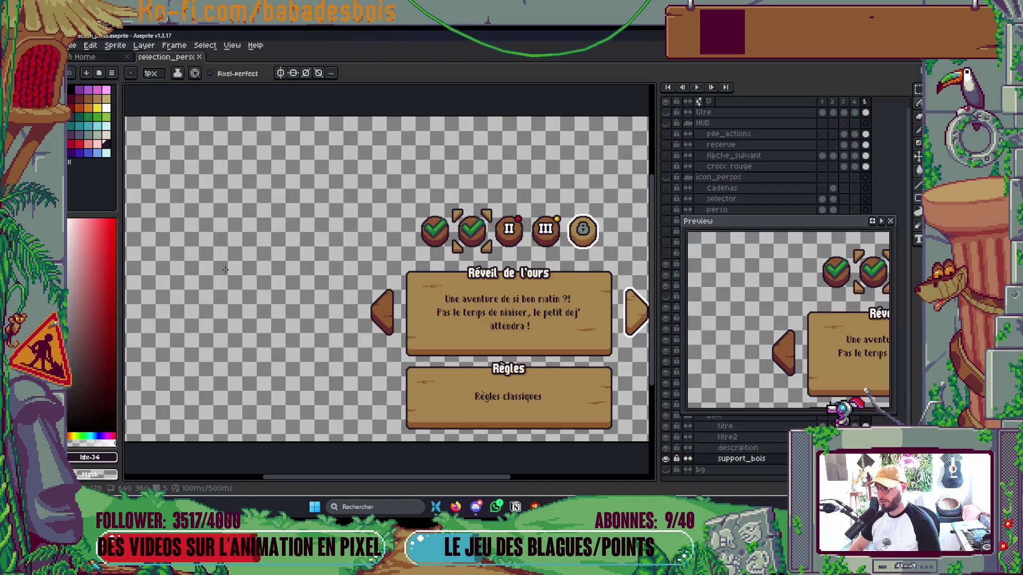
click(676, 123)
click(676, 123)
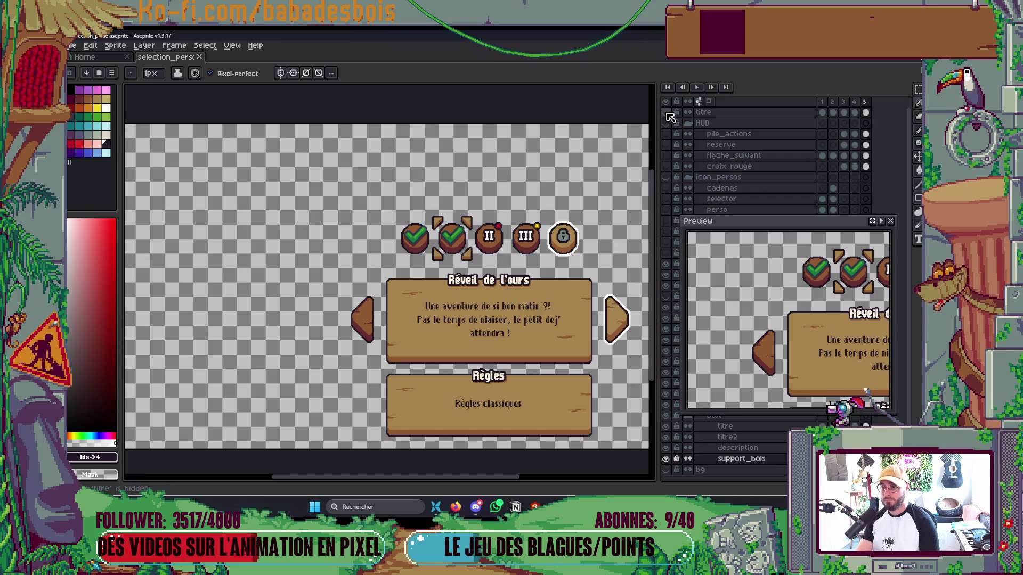
click(665, 112)
scroll(519, 208, up, 4)
scroll(519, 209, up, 5)
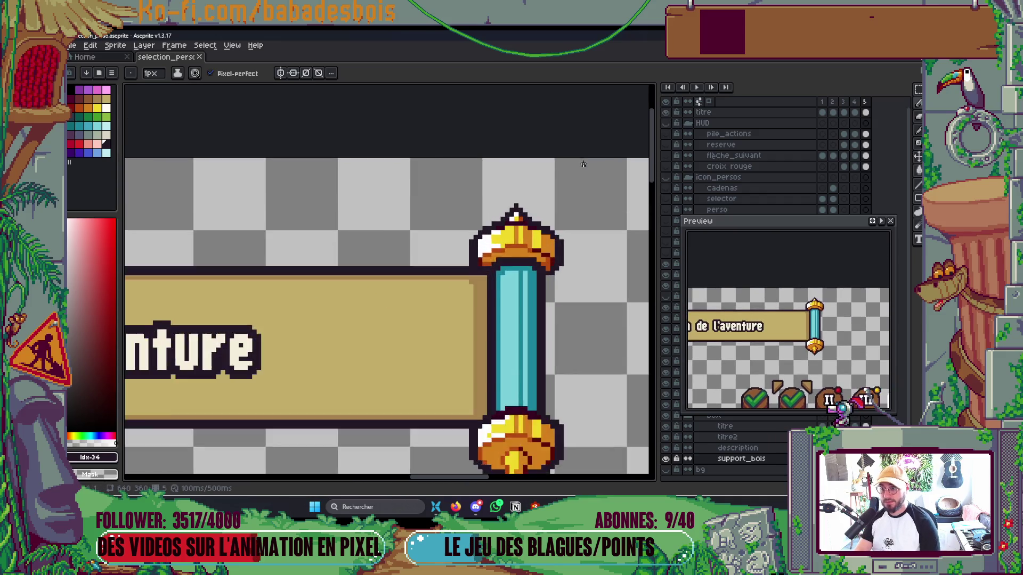
Measure the 10 px gap above the banner's golden tip with a rectangle selection.
key(m)
drag(468, 131, 468, 227)
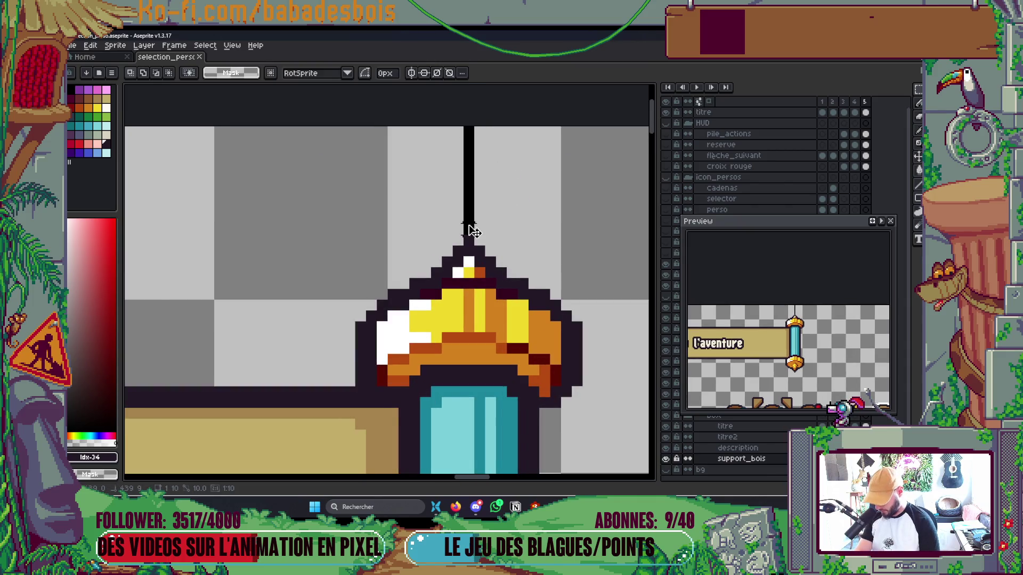
key(alt+Tab)
click(491, 241)
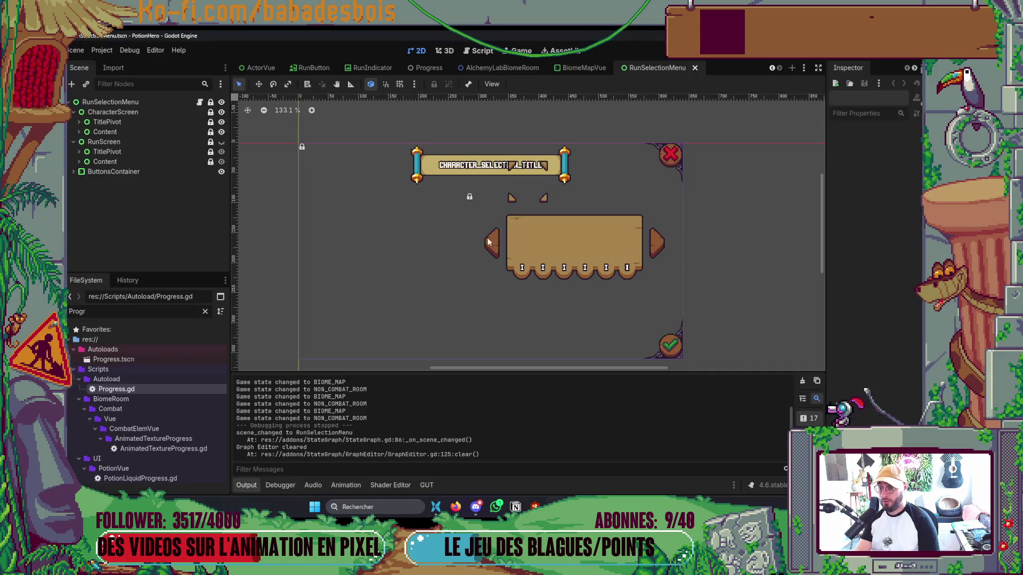
Give the character screen's TitleContainer a Margin Top constant override of 10.
click(106, 122)
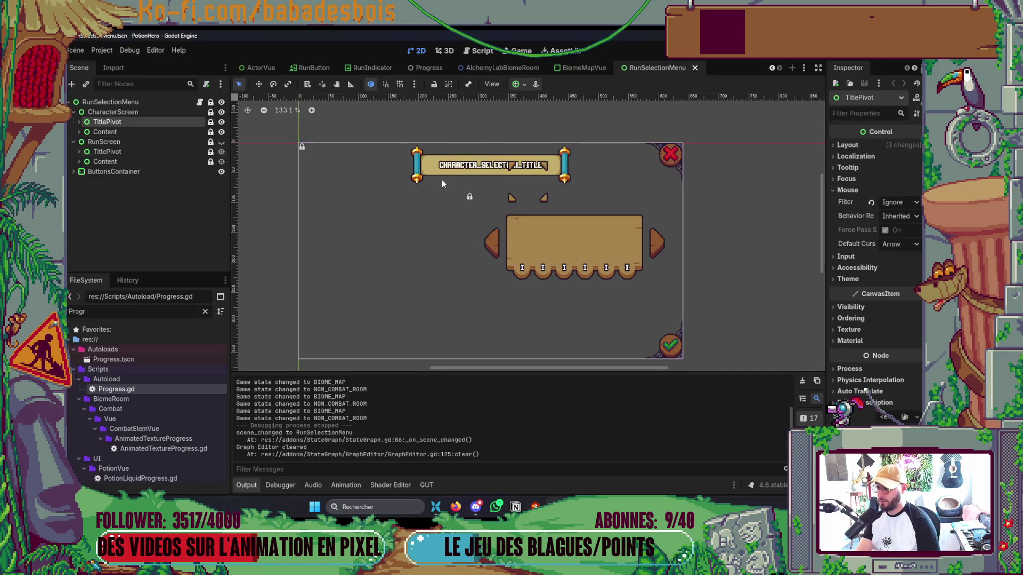
click(79, 122)
click(112, 131)
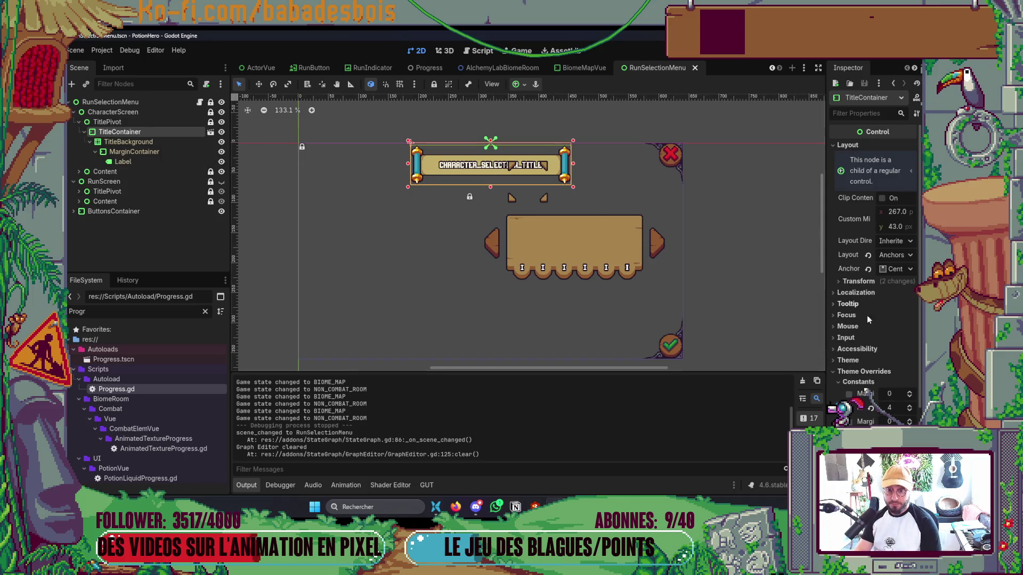
click(889, 407)
text(10)
key(Return)
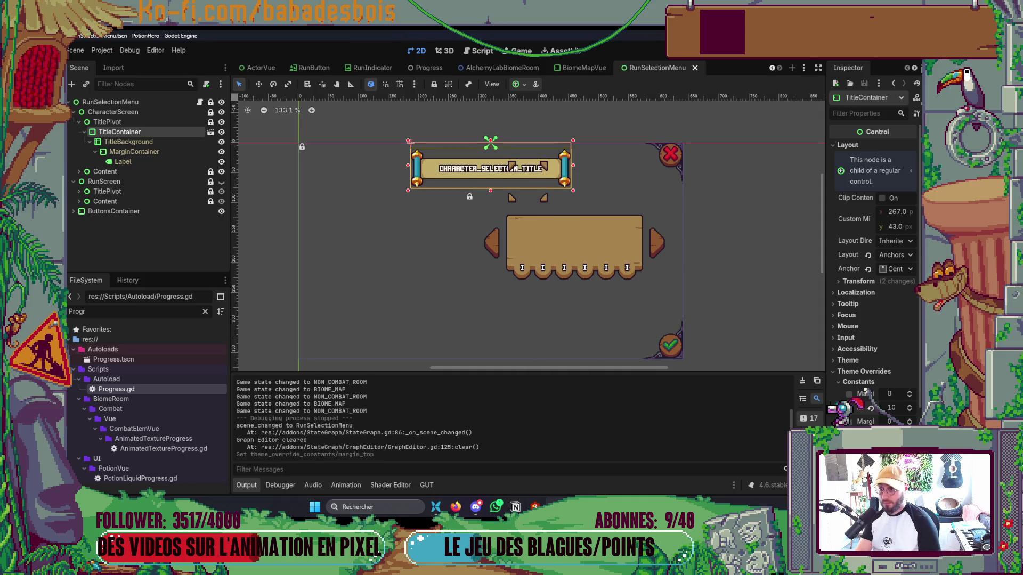
Give the run screen's TitleContainer a Margin Top override of 10 as well.
click(78, 191)
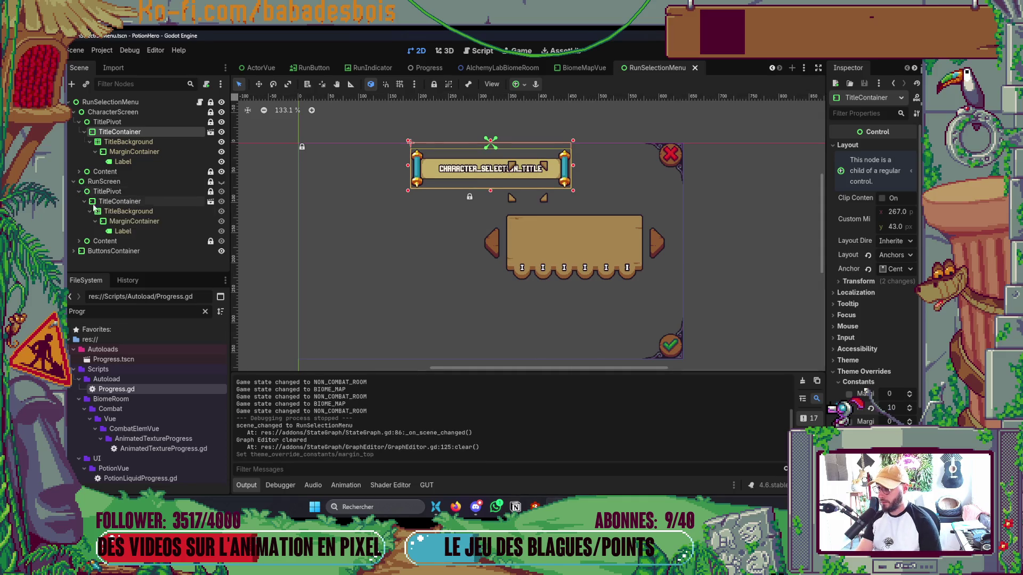
click(160, 203)
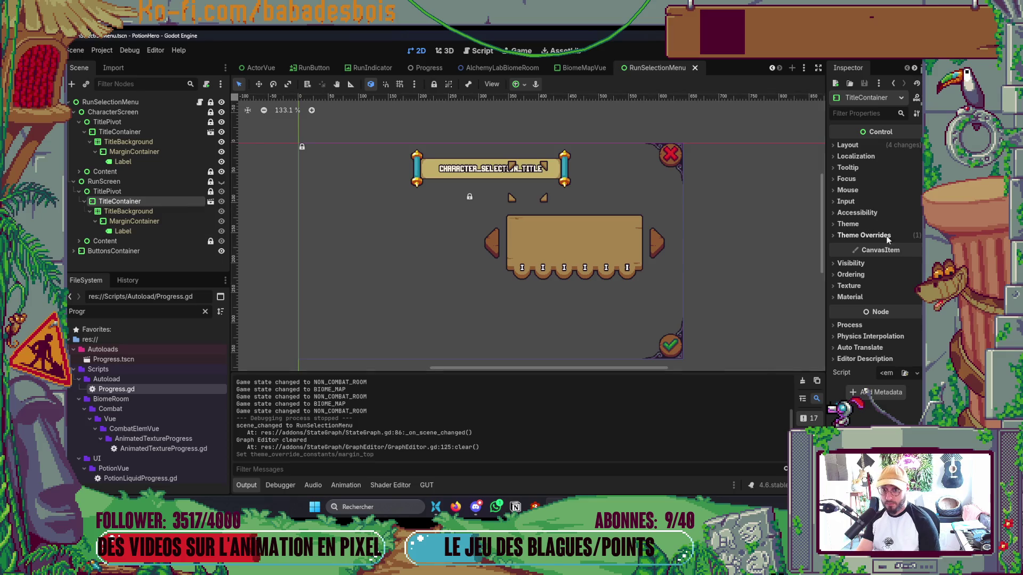
click(879, 235)
click(889, 273)
text(10)
key(Return)
Run the game through to adventure selection, close it, and switch to the Notion board.
key(F5)
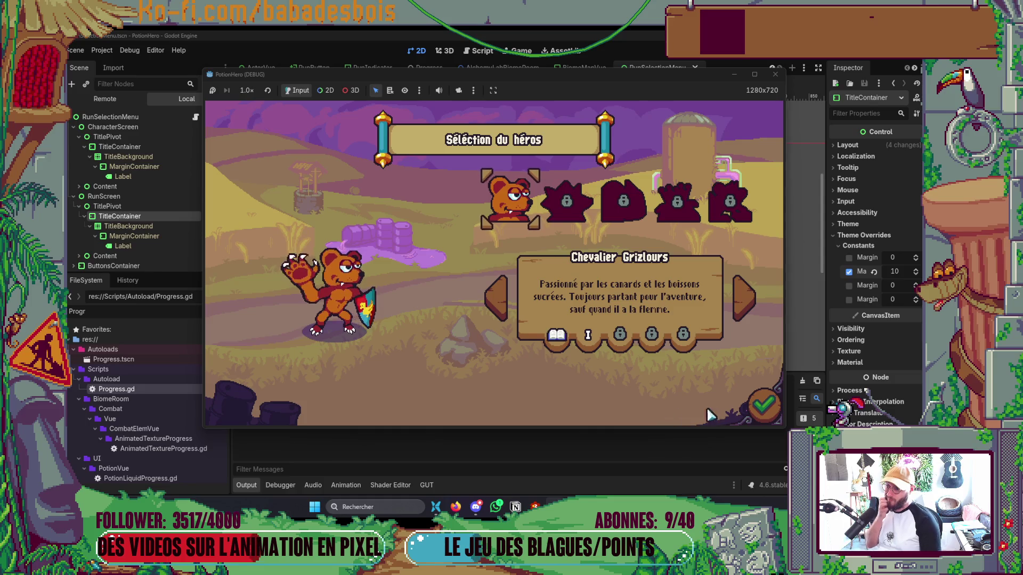
click(761, 406)
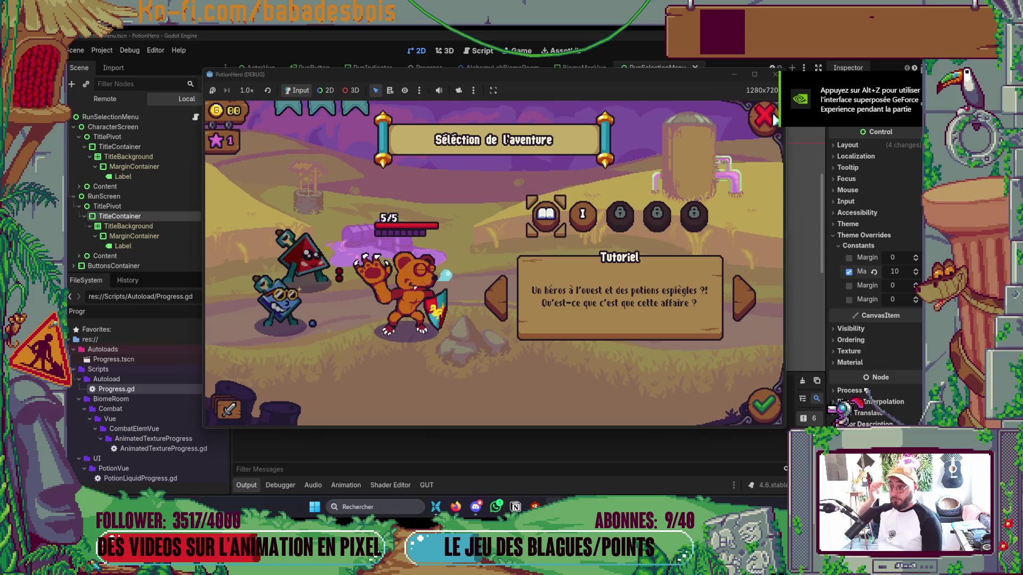
click(775, 74)
key(alt+Tab)
key(Tab)
key(Tab)
key(Tab)
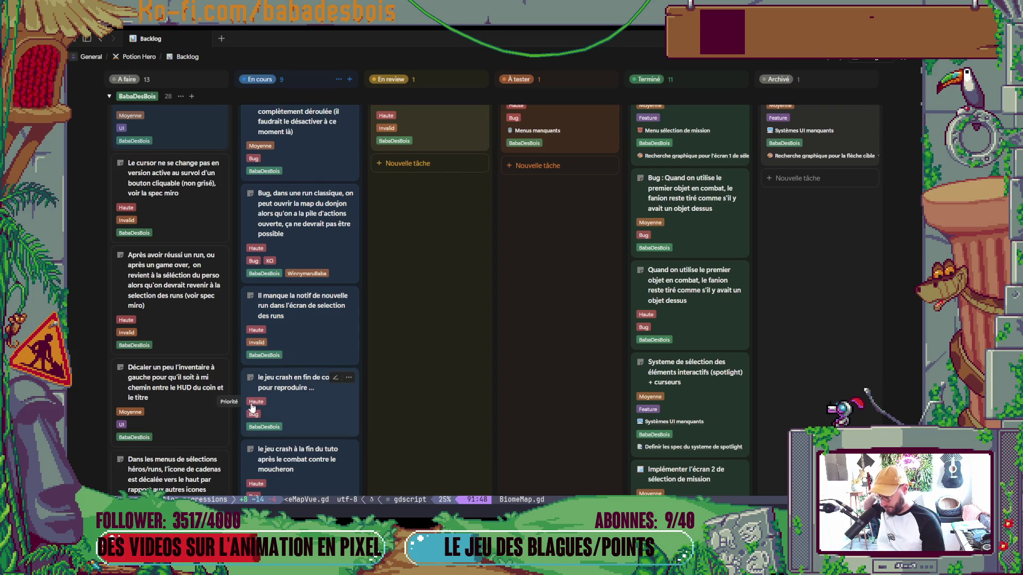
Drag the 'Redescendre le titre des menus…' card from A faire into En cours.
scroll(252, 407, down, 1)
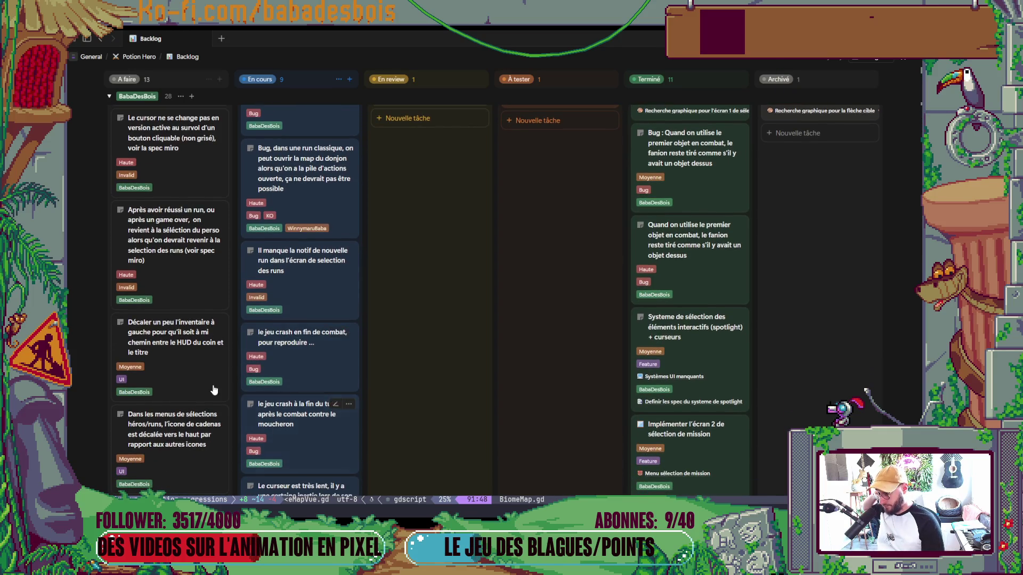
scroll(227, 405, up, 2)
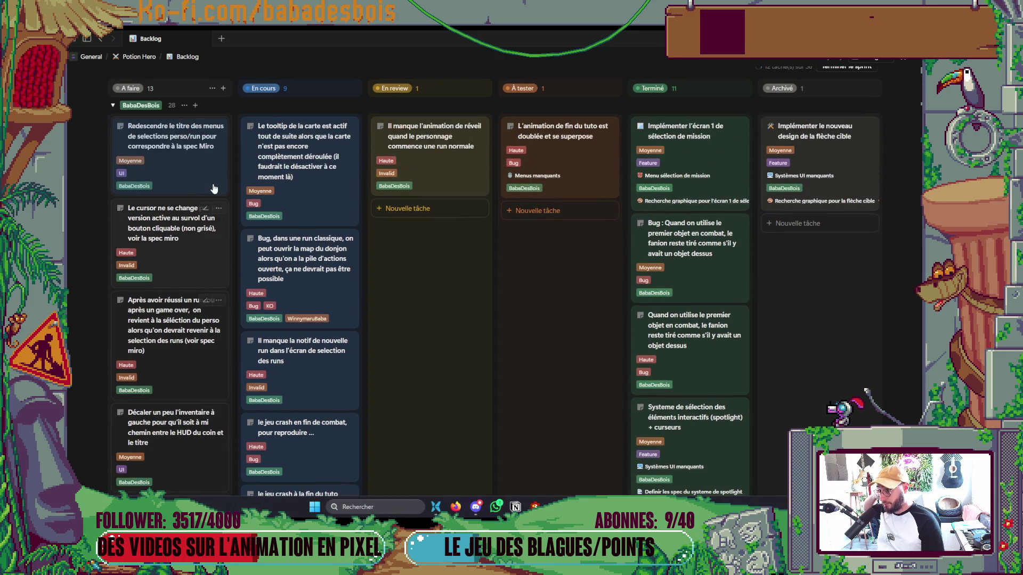
mouse_move(210, 182)
mouse_down()
mouse_move(341, 184)
mouse_move(346, 241)
mouse_up()
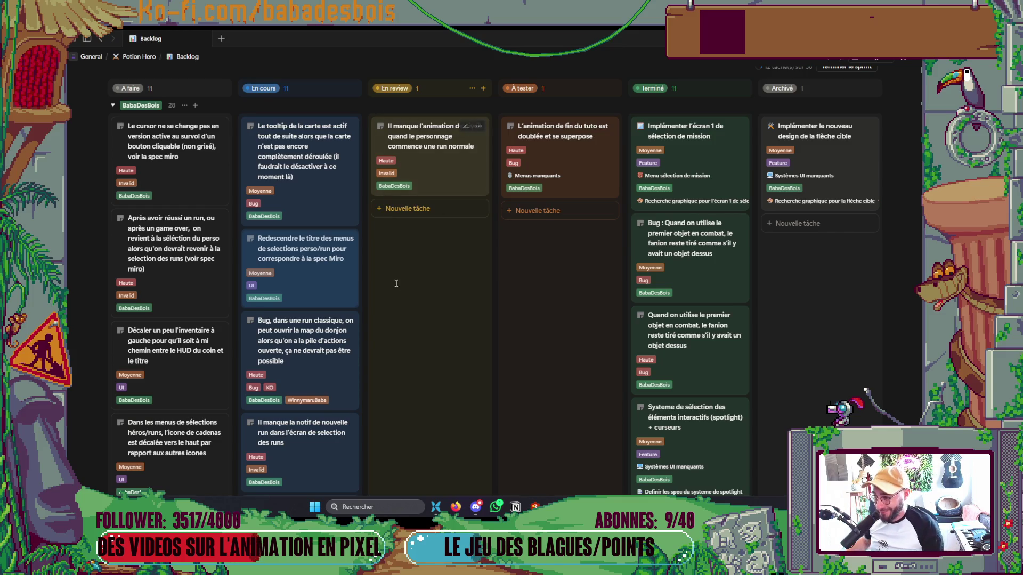
scroll(395, 321, down, 2)
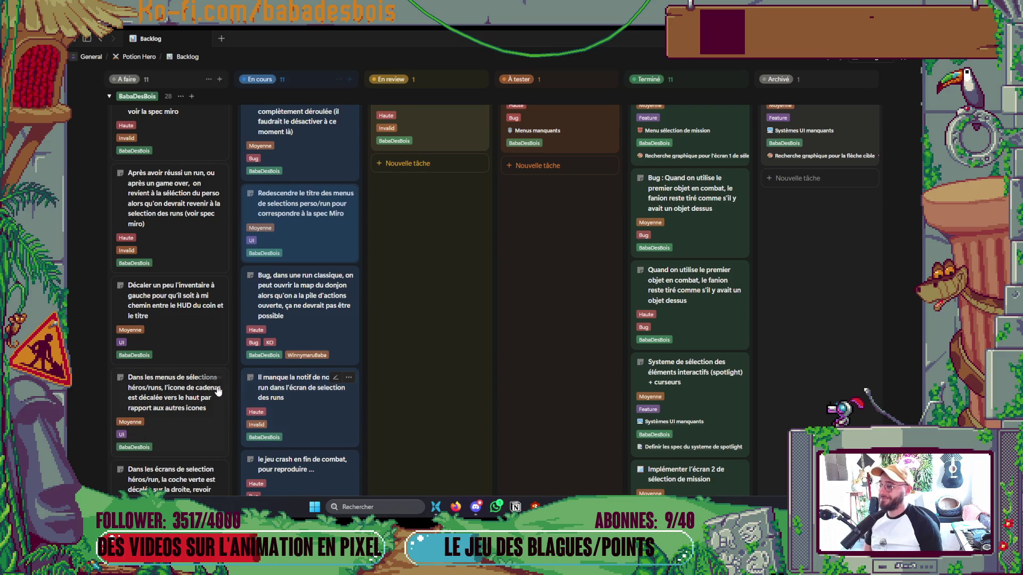
scroll(216, 392, up, 2)
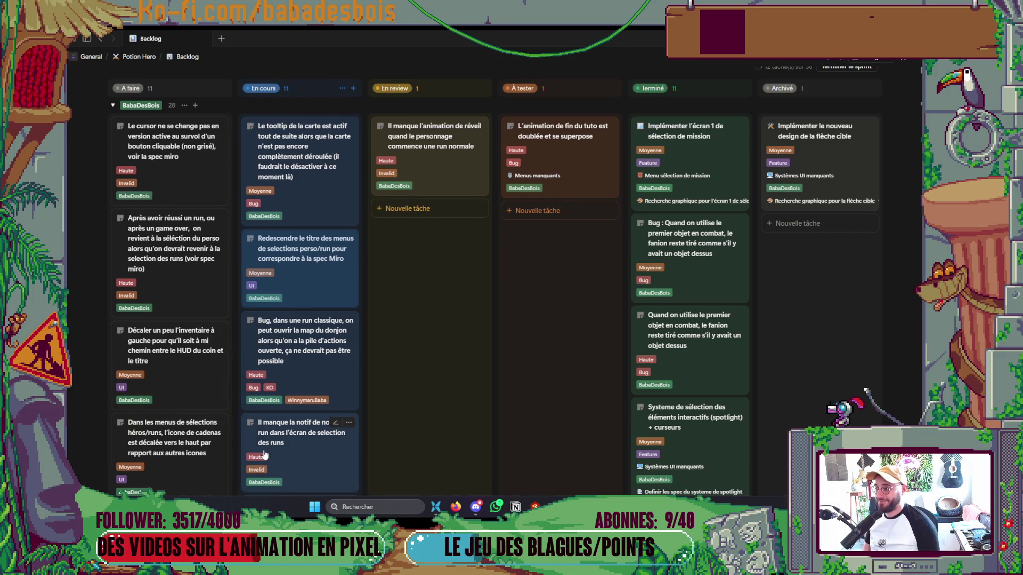
scroll(263, 454, up, 2)
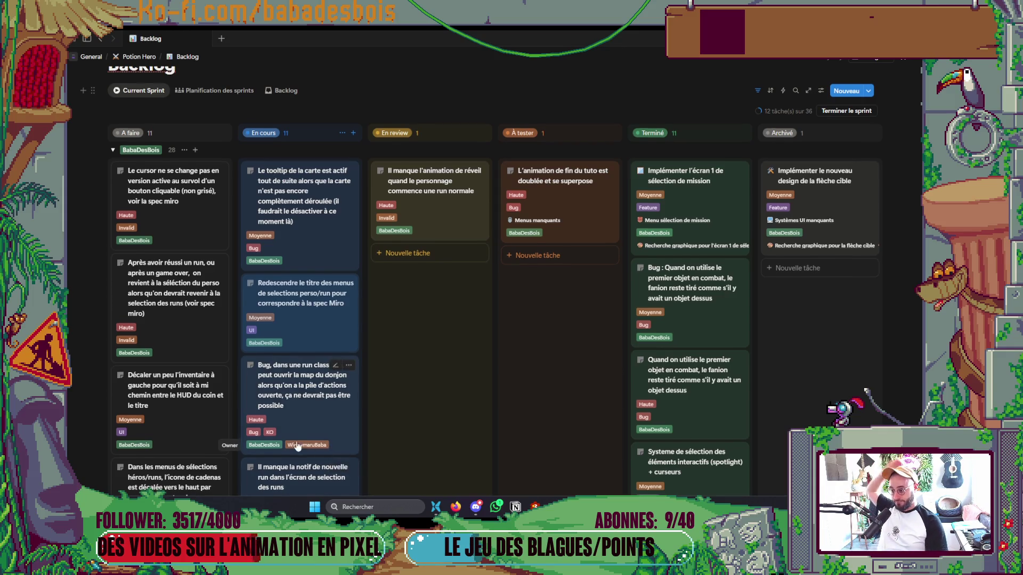
Place the 'Décaler un peu l'inventaire…' card at the top of En cours, then return to Godot.
scroll(297, 447, down, 2)
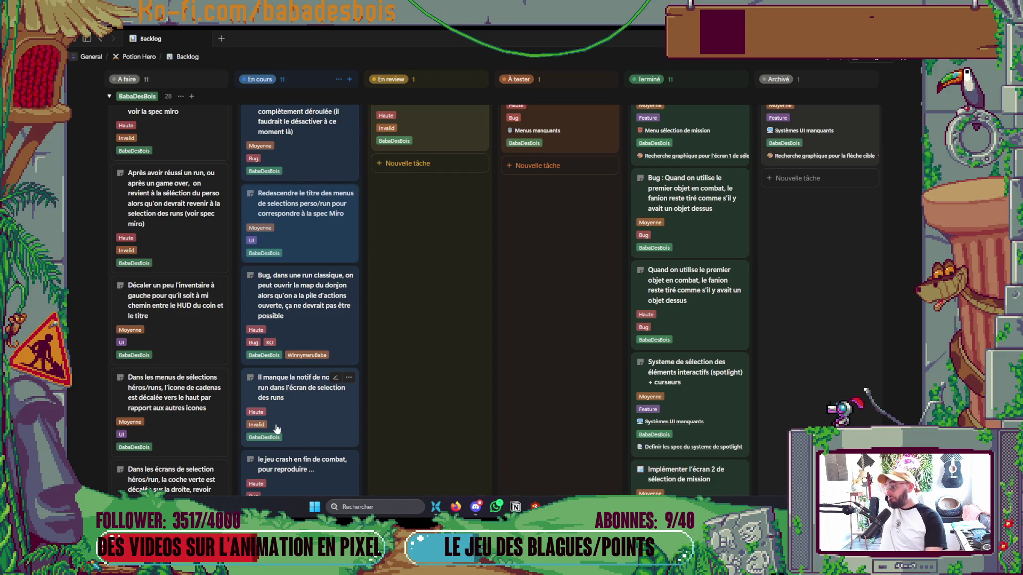
scroll(275, 416, up, 3)
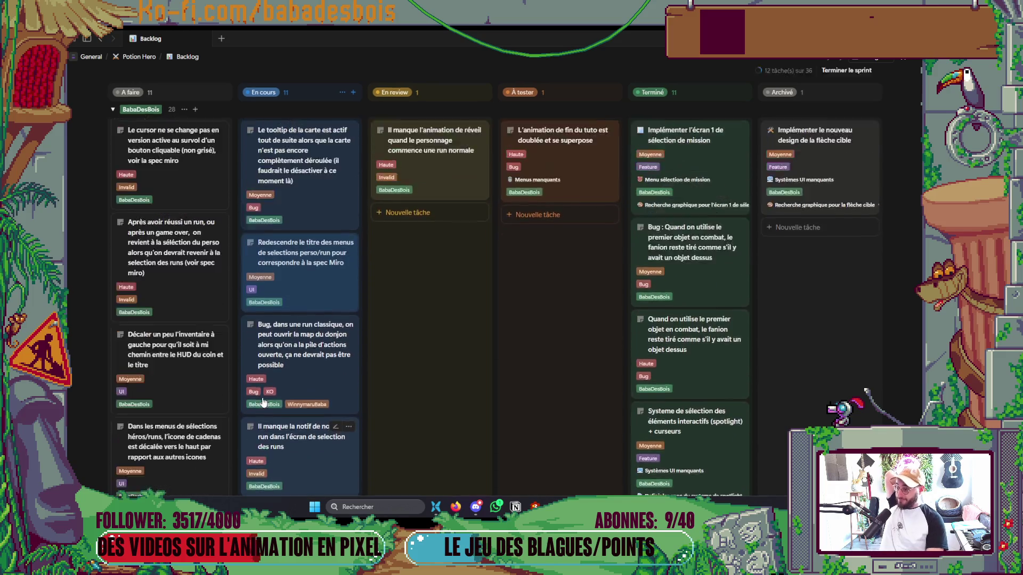
scroll(263, 402, down, 2)
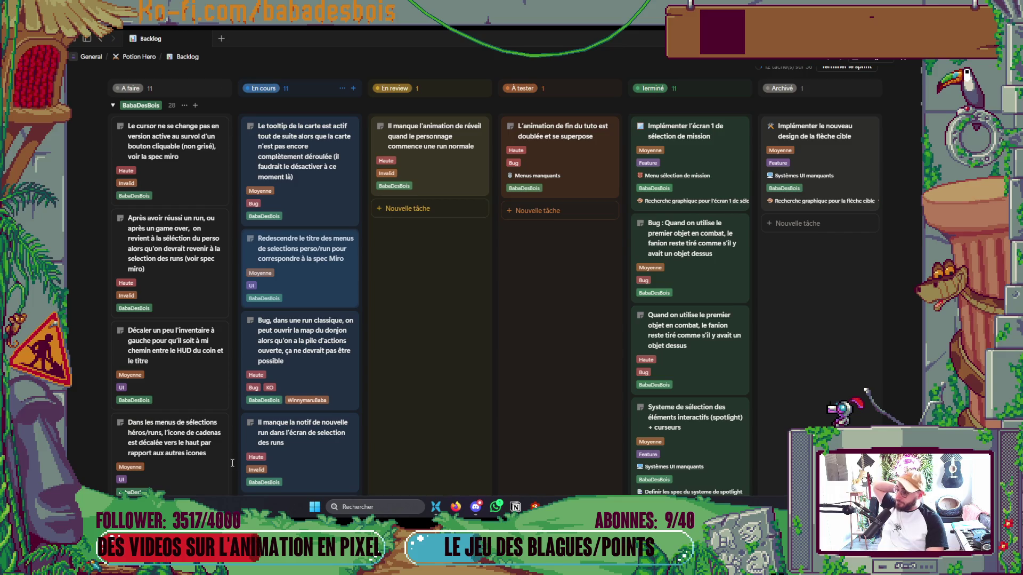
mouse_move(209, 402)
mouse_down()
mouse_move(309, 250)
mouse_move(330, 280)
mouse_up()
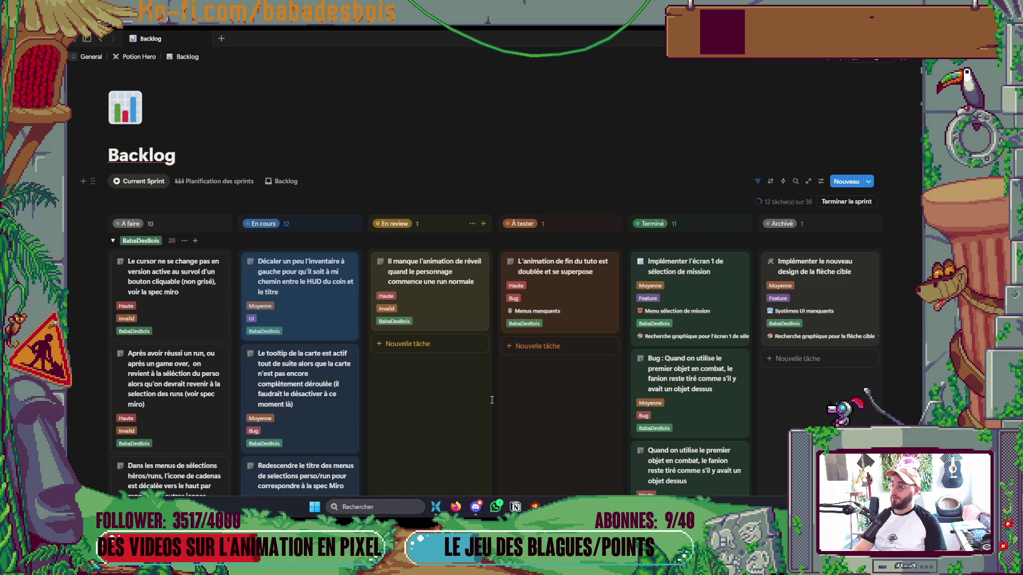
key(alt+Tab)
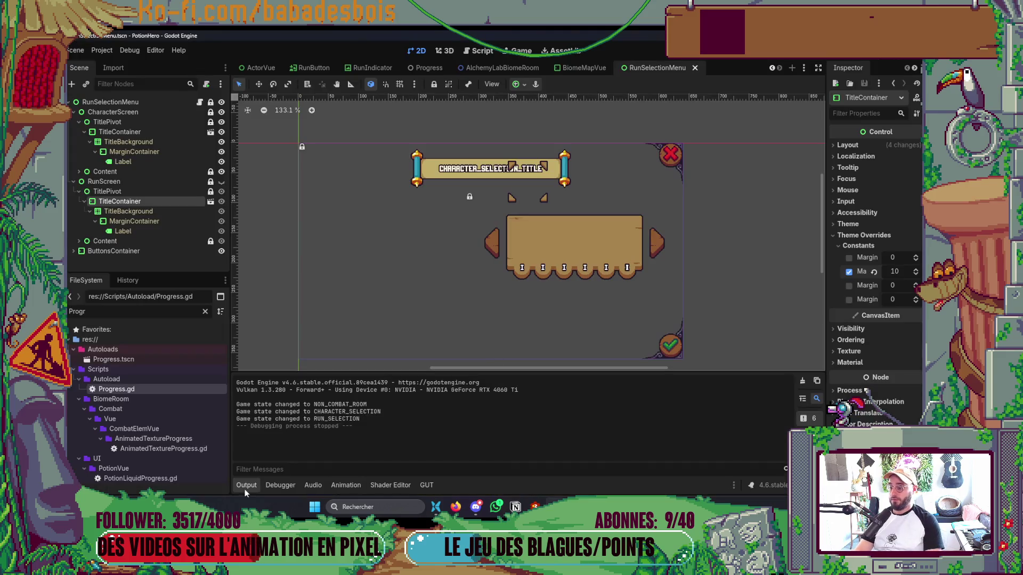
Save the scene and close RunSelectionMenu, BiomeMapVue, AlchemyLabBiomeRoom, Progress, RunIndicator and RunButton.
click(238, 484)
key(ctrl+s)
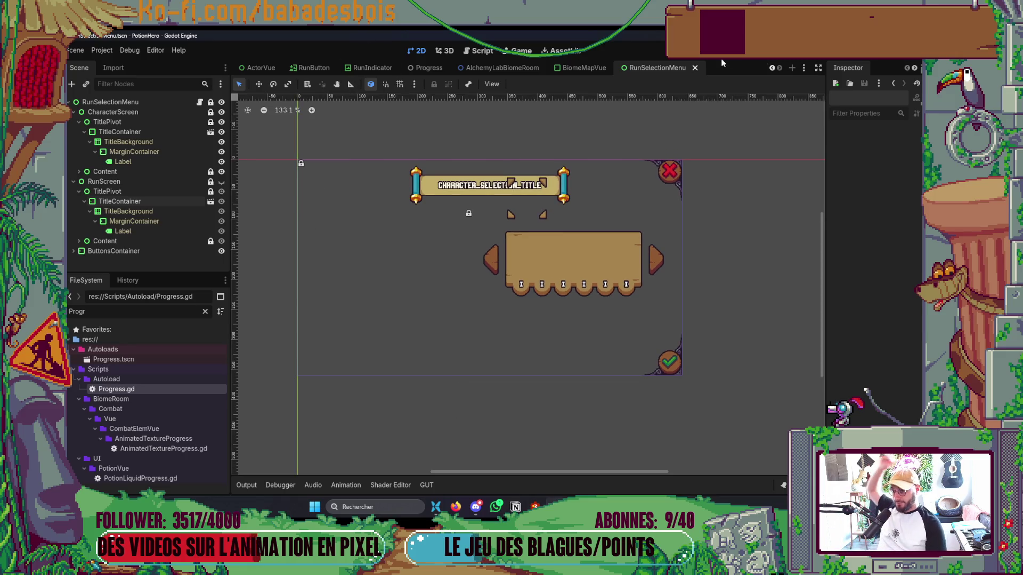
click(696, 67)
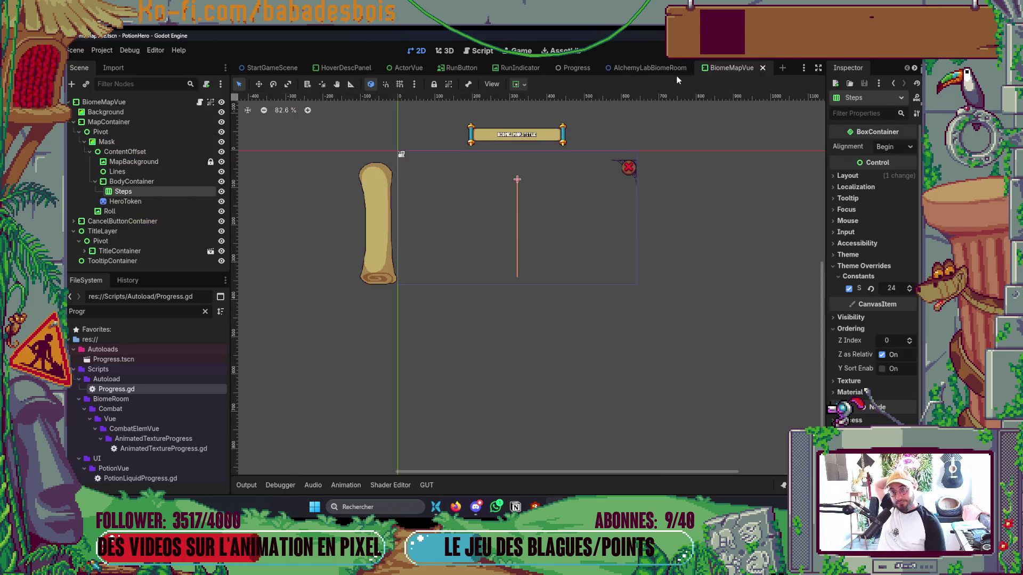
click(763, 68)
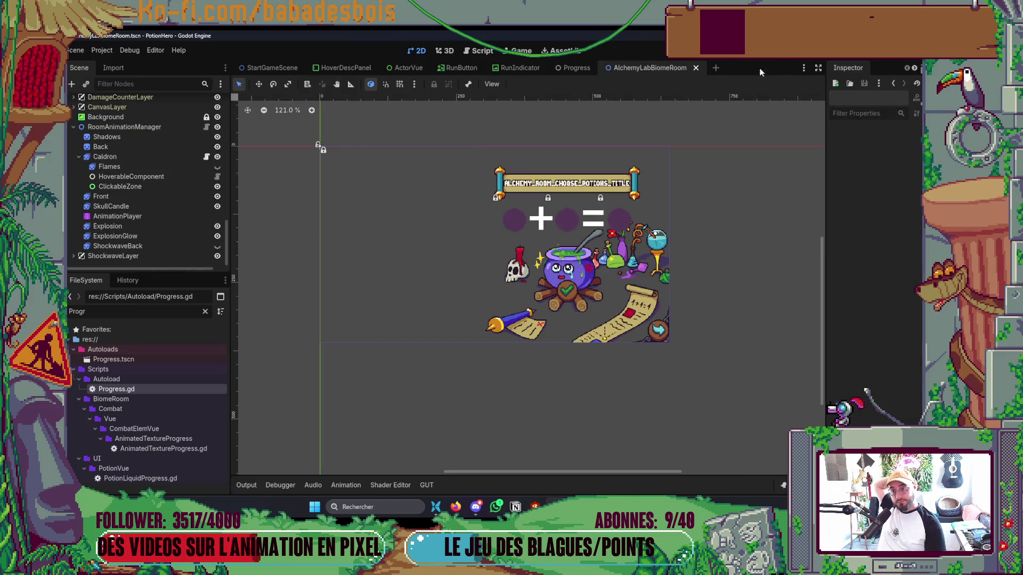
click(696, 67)
click(600, 68)
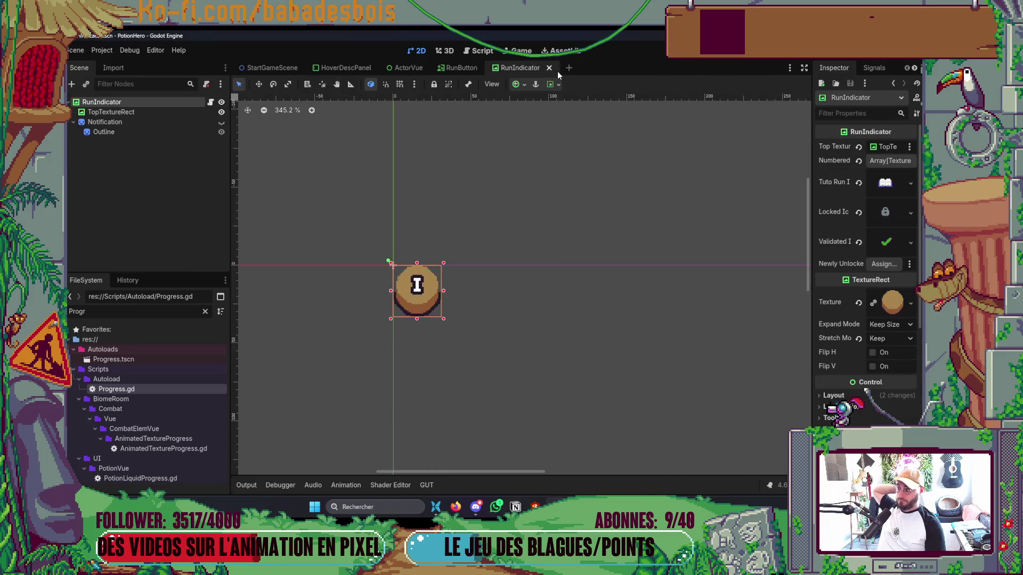
click(548, 68)
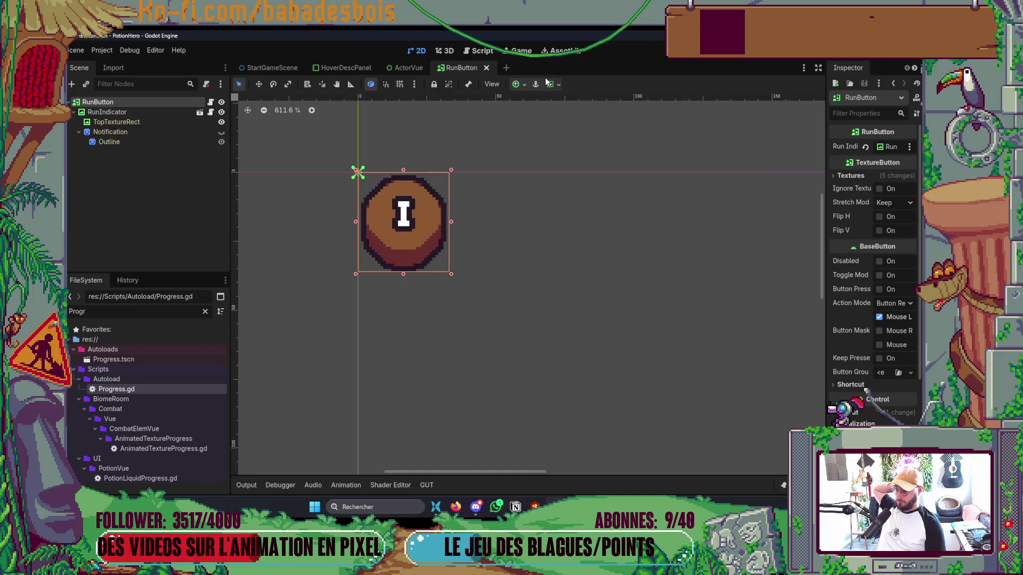
click(486, 68)
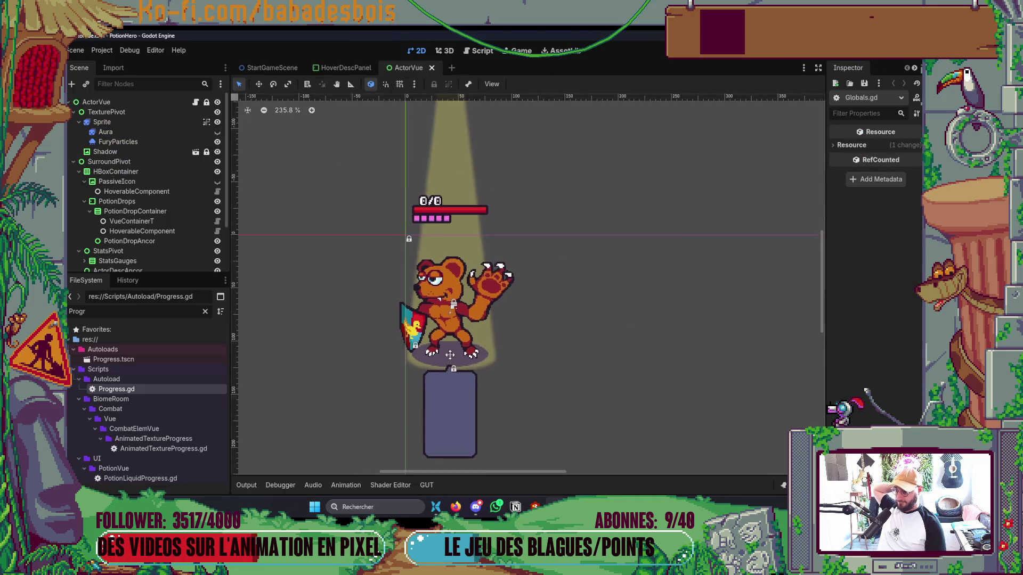
Switch through HoverDescPanel to StartGameScene, then bring the Notion Backlog board forward.
click(336, 67)
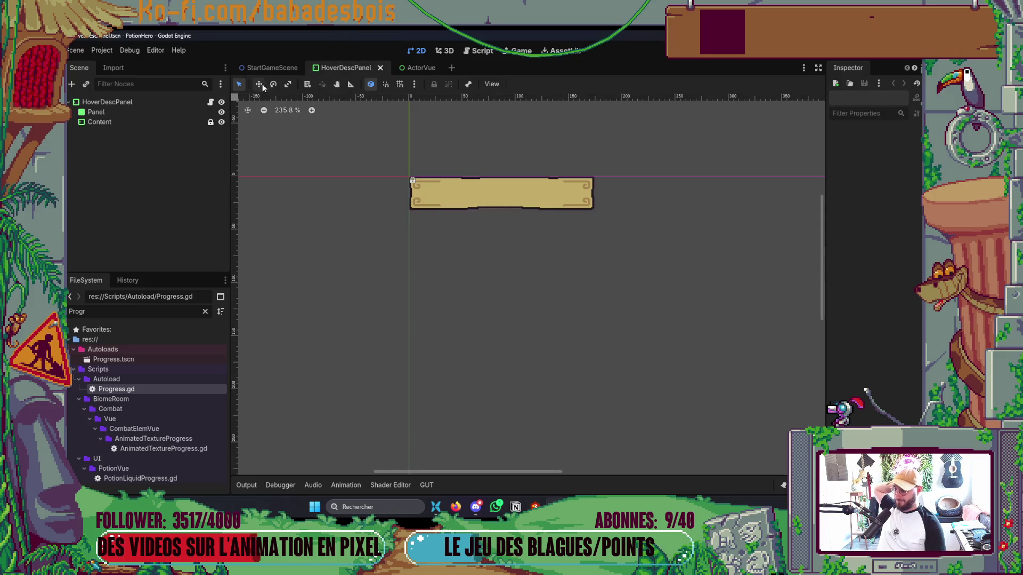
click(270, 69)
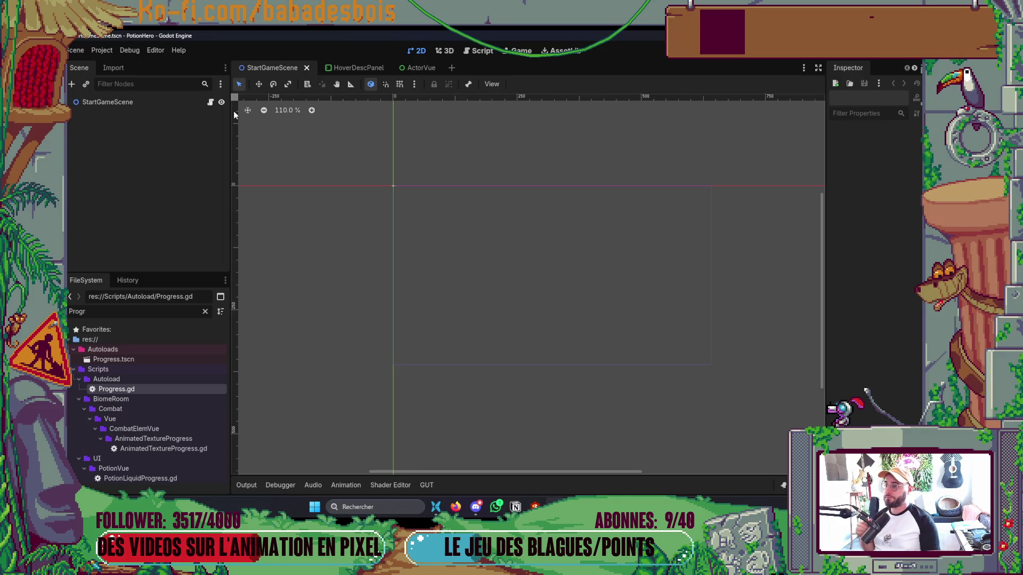
key(alt+Tab)
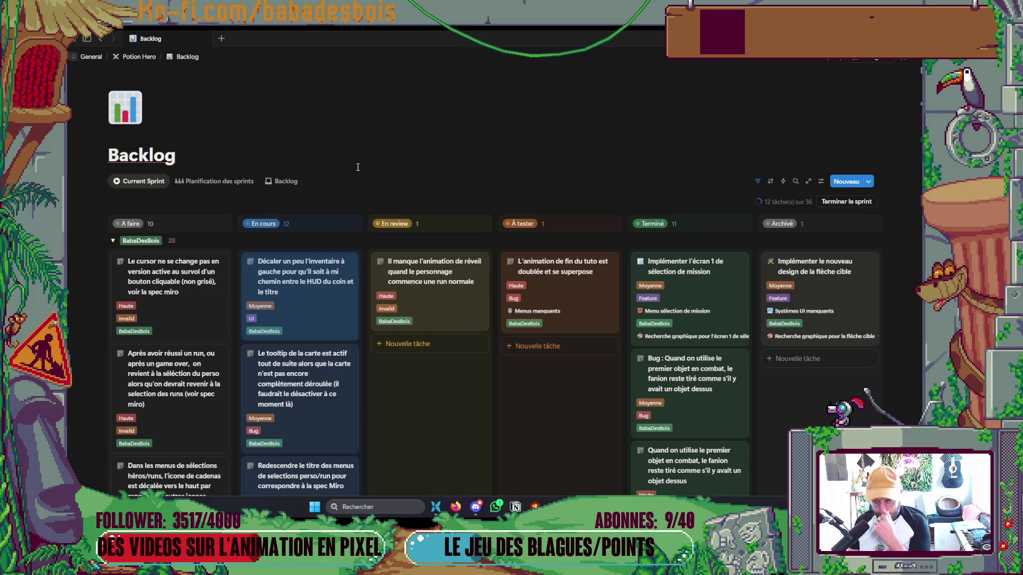
Scroll through the Notion Backlog board, then bring up Godot's Quick Open Scene picker.
key(alt+Tab)
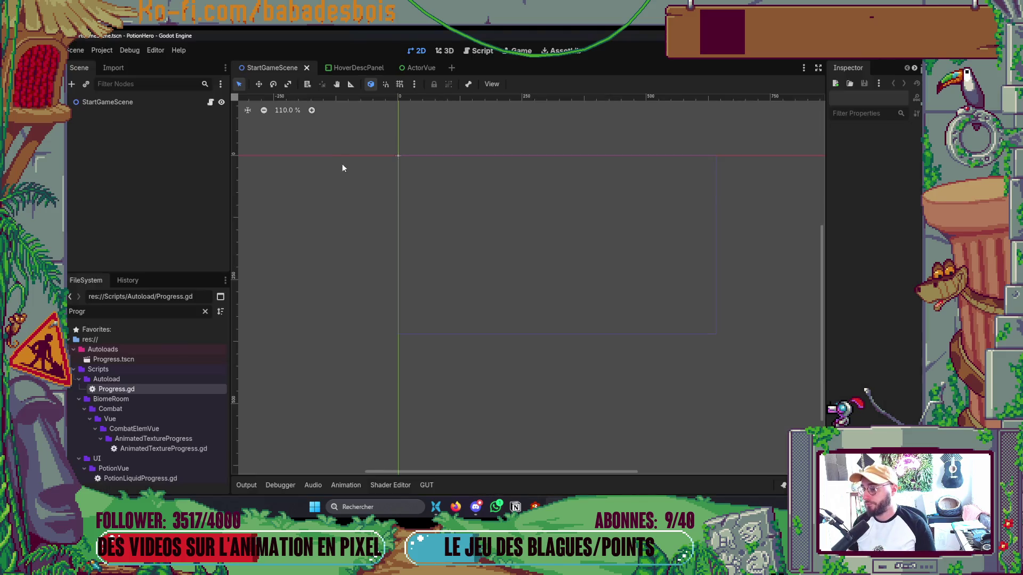
key(alt+Tab)
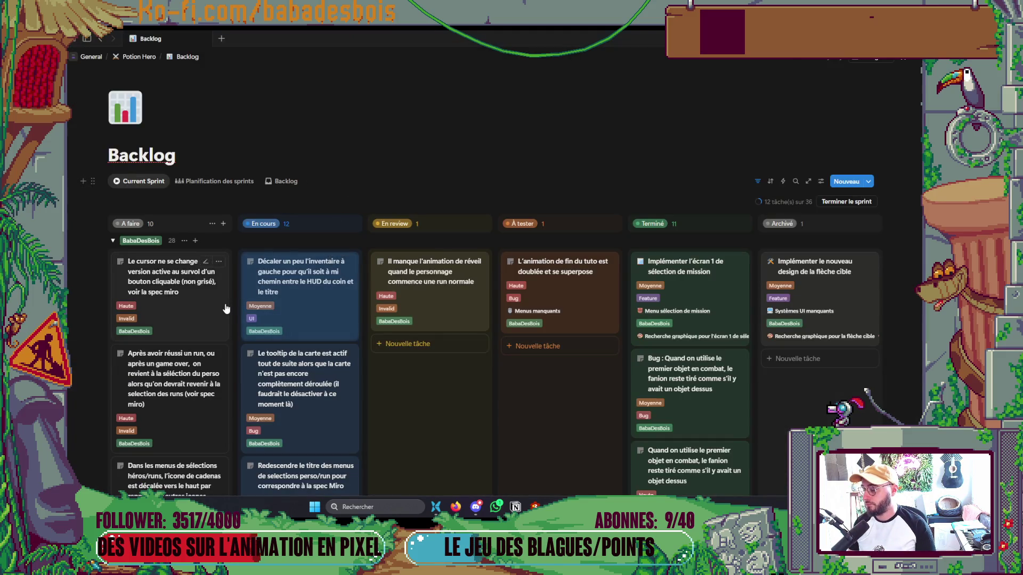
scroll(402, 368, down, 3)
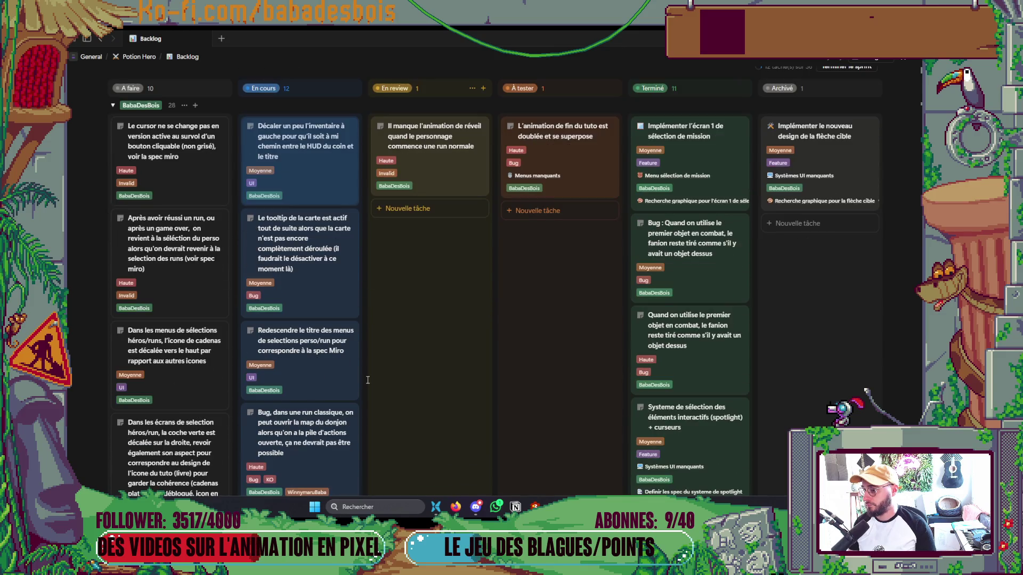
key(alt+Tab)
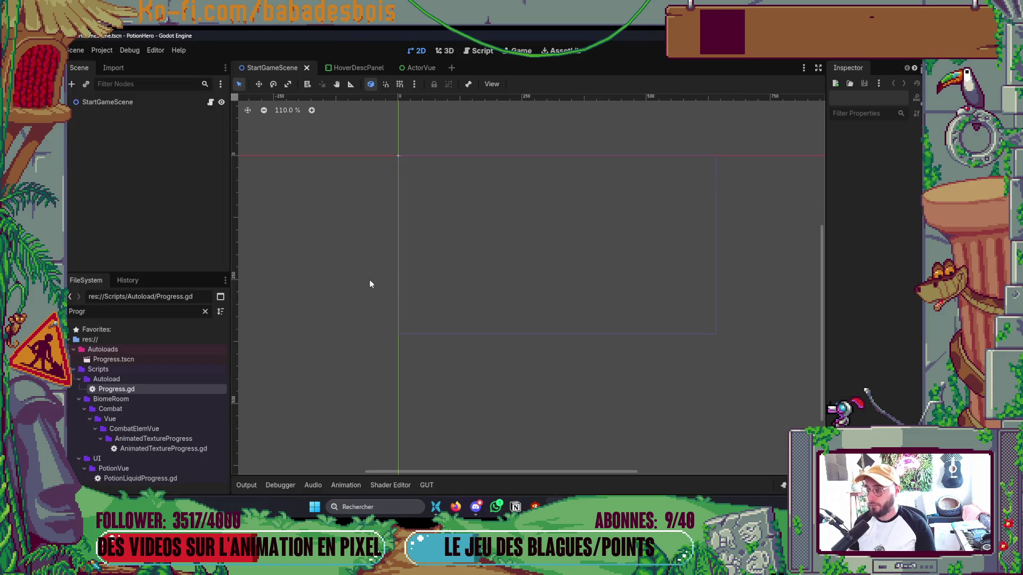
key(ctrl+shift+o)
Open HUD.tscn, nudge the InventoryVue node slightly left, and run the game.
text(hud)
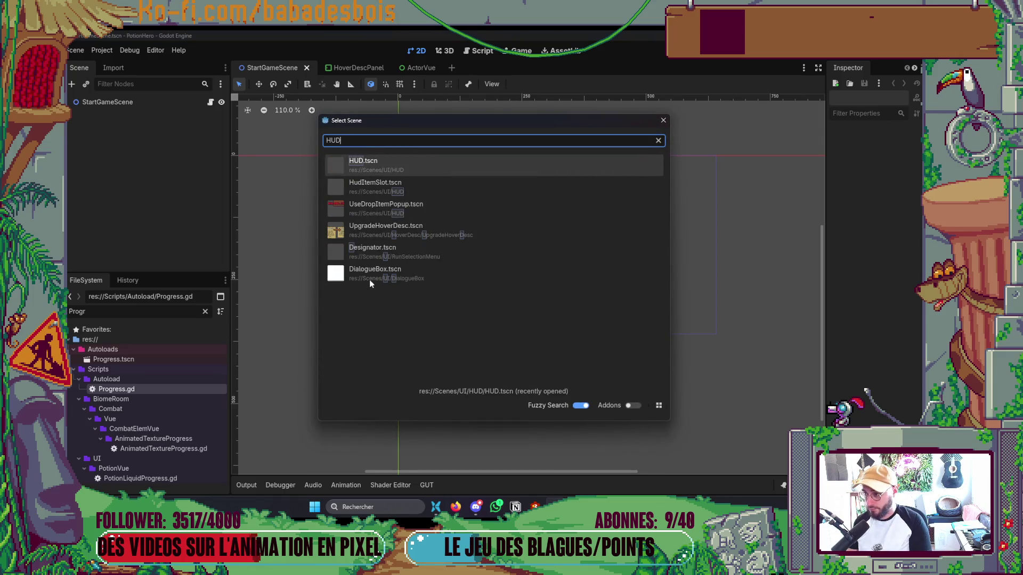
key(Return)
scroll(667, 331, up, 3)
scroll(395, 252, up, 5)
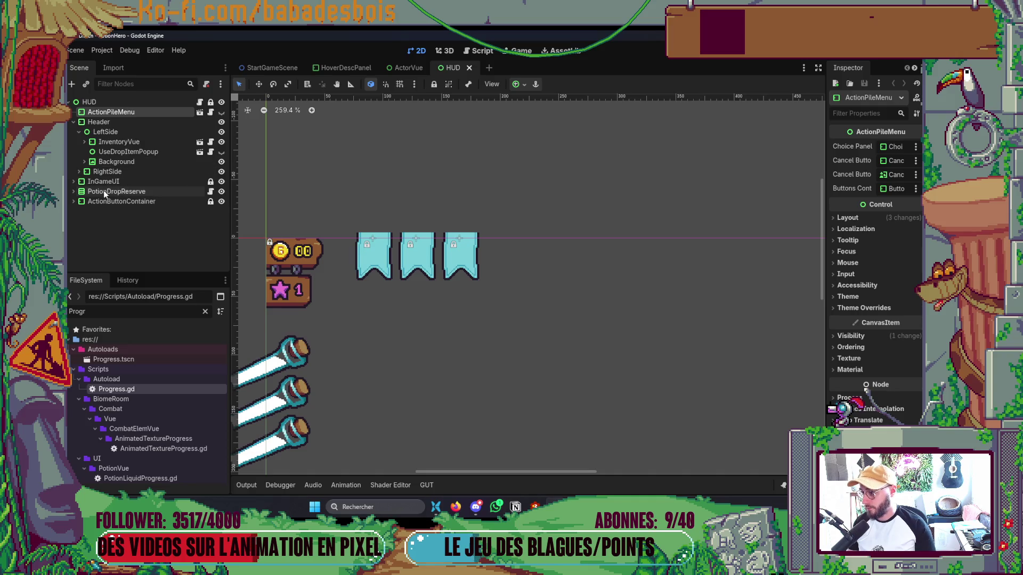
click(84, 142)
click(119, 141)
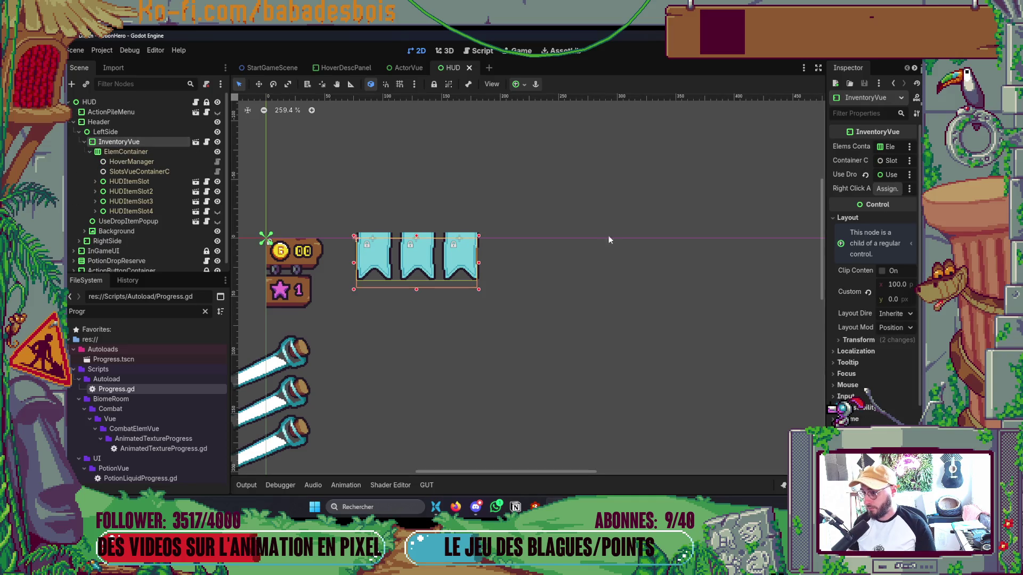
key(Left)
key(Left)
key(Left)
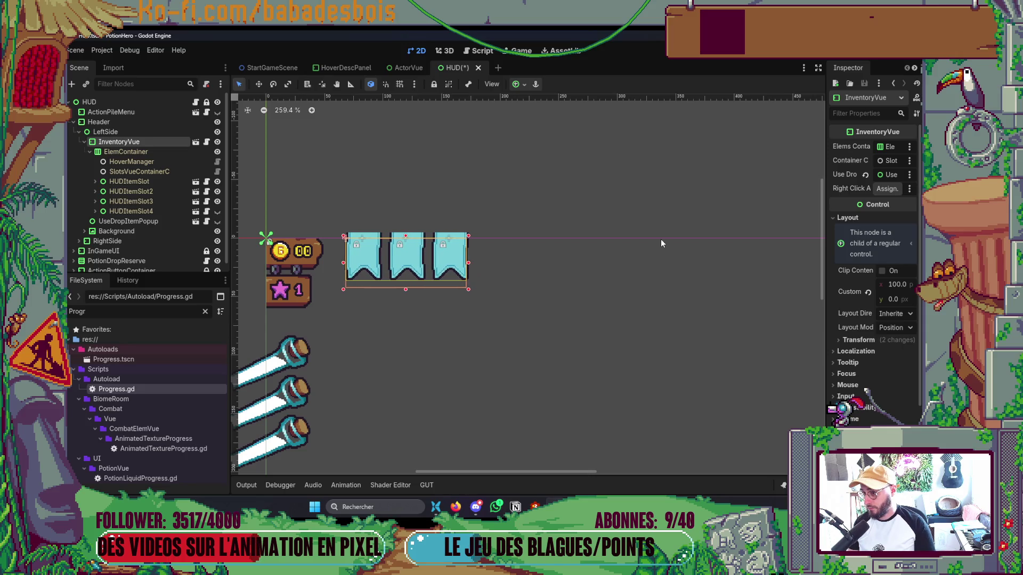
key(F5)
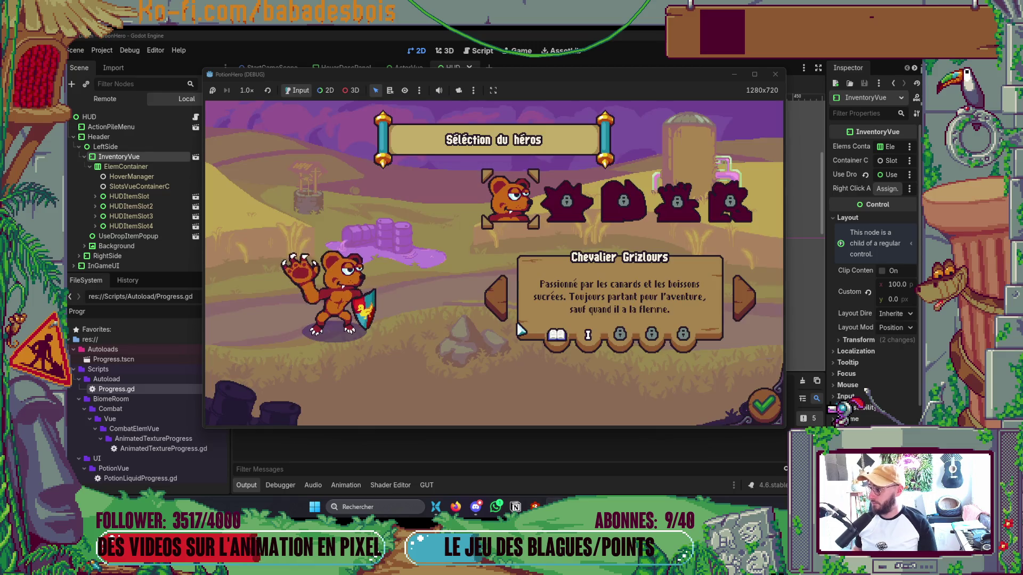
Playtest through hero and Tutoriel adventure selection, then stop the game.
click(746, 411)
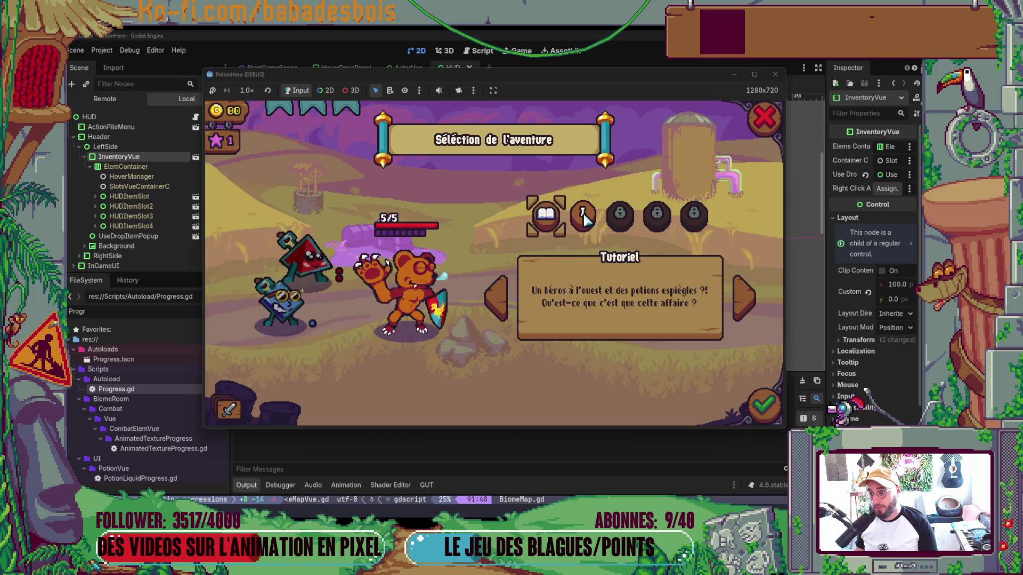
click(763, 415)
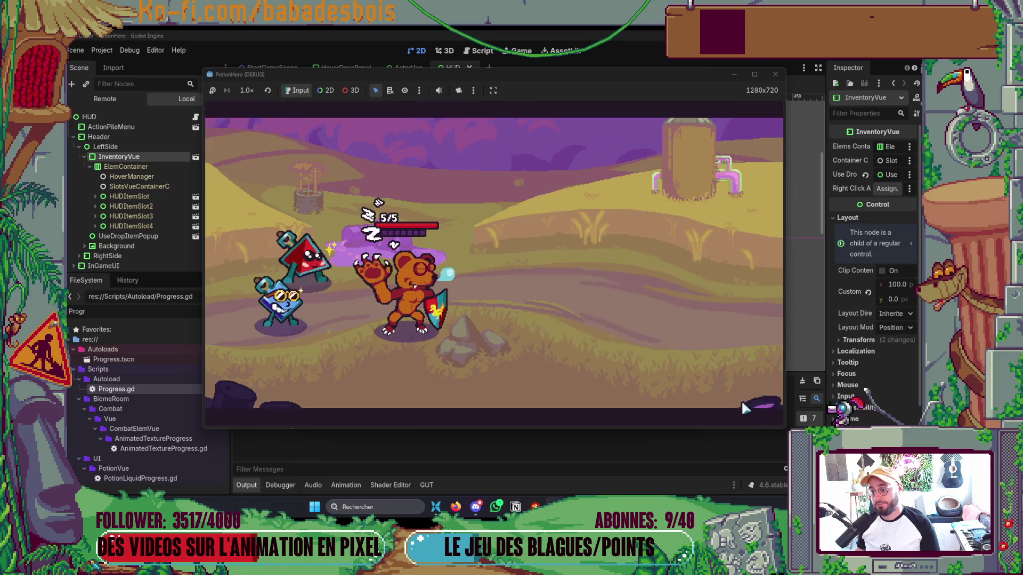
key(F8)
key(alt+Tab)
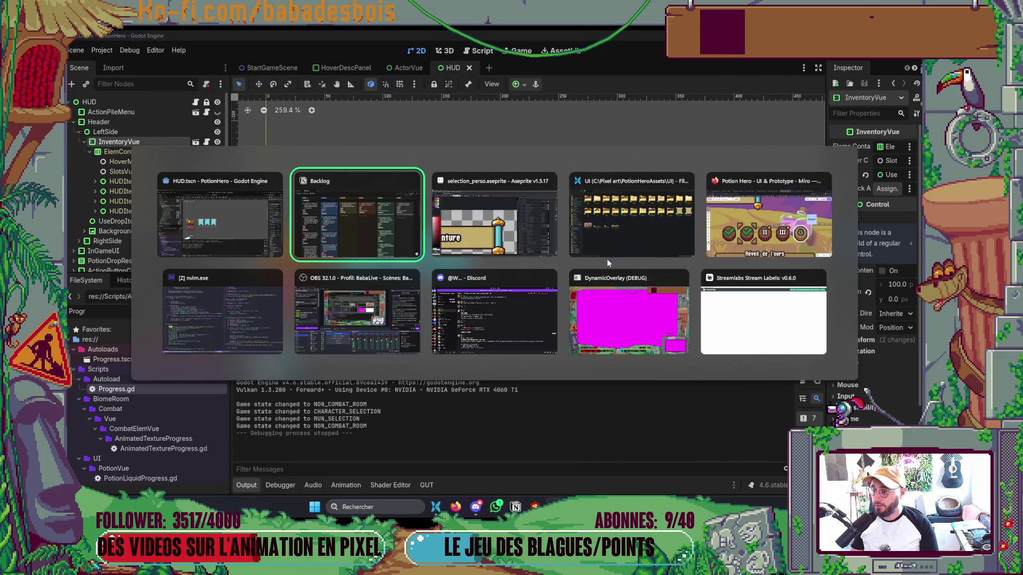
key(alt+Tab)
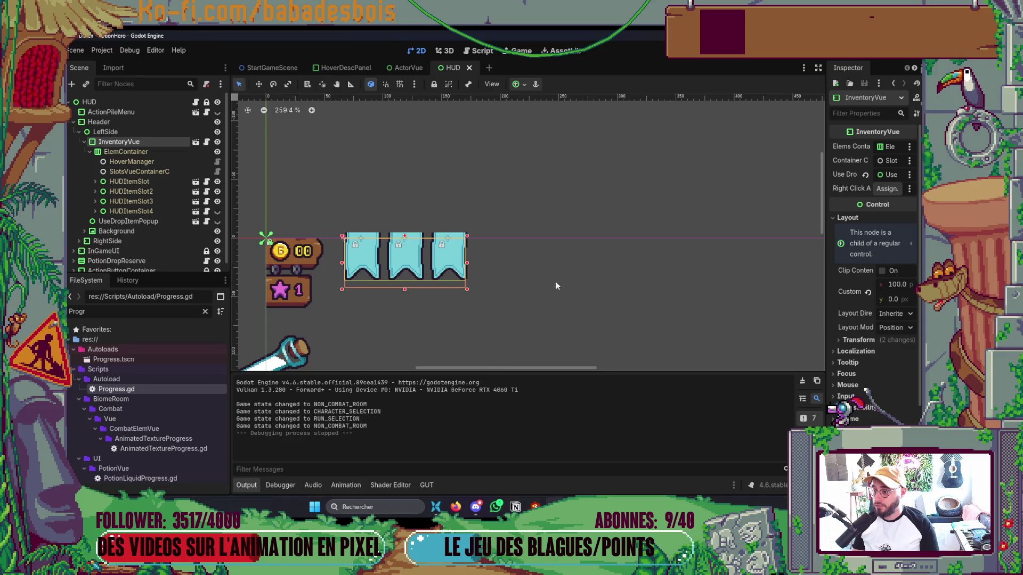
Nudge InventoryVue to x 66, save HUD, retest to adventure selection, then return to Notion.
key(Left)
key(ctrl+s)
key(F5)
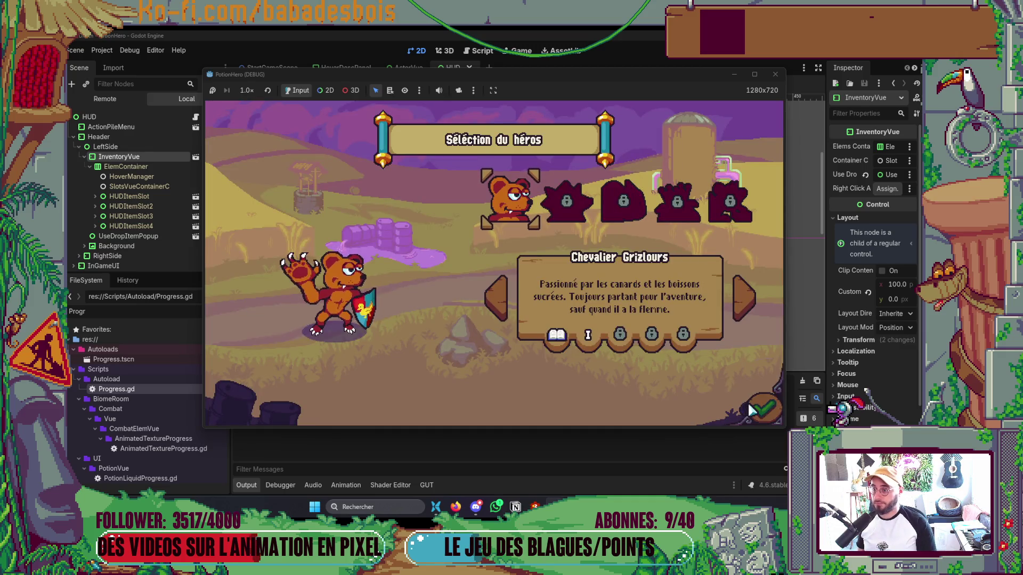
click(752, 409)
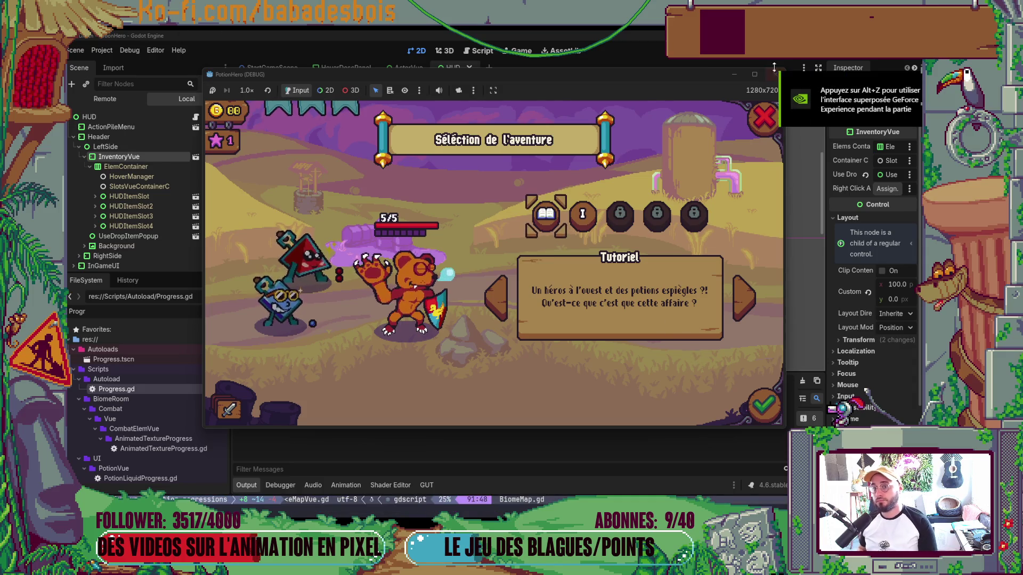
click(774, 72)
key(alt+Tab)
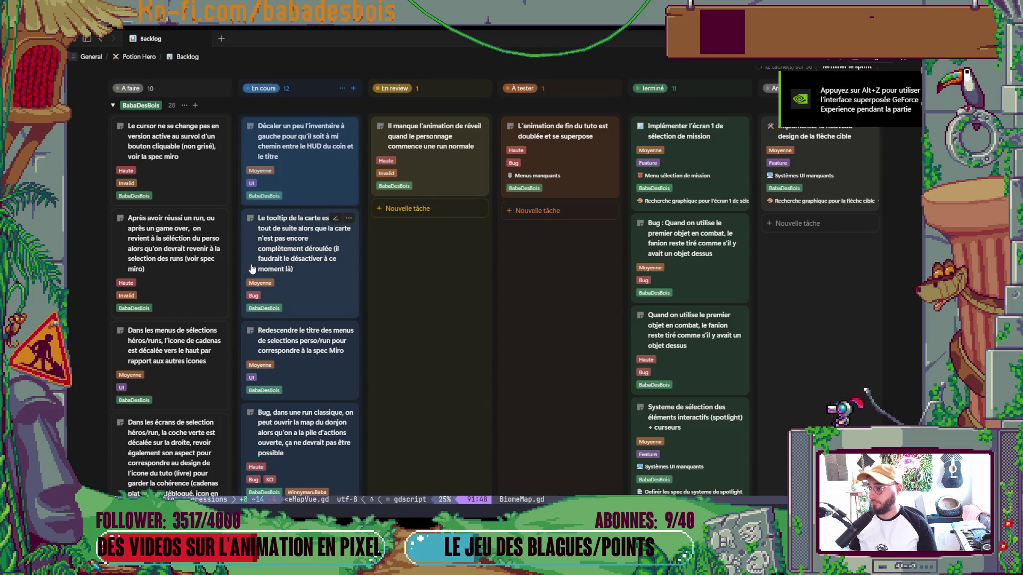
Peek at the 'Créer et implémenter le systeme de hover dynamique' card, then drag it into À tester.
scroll(256, 266, down, 10)
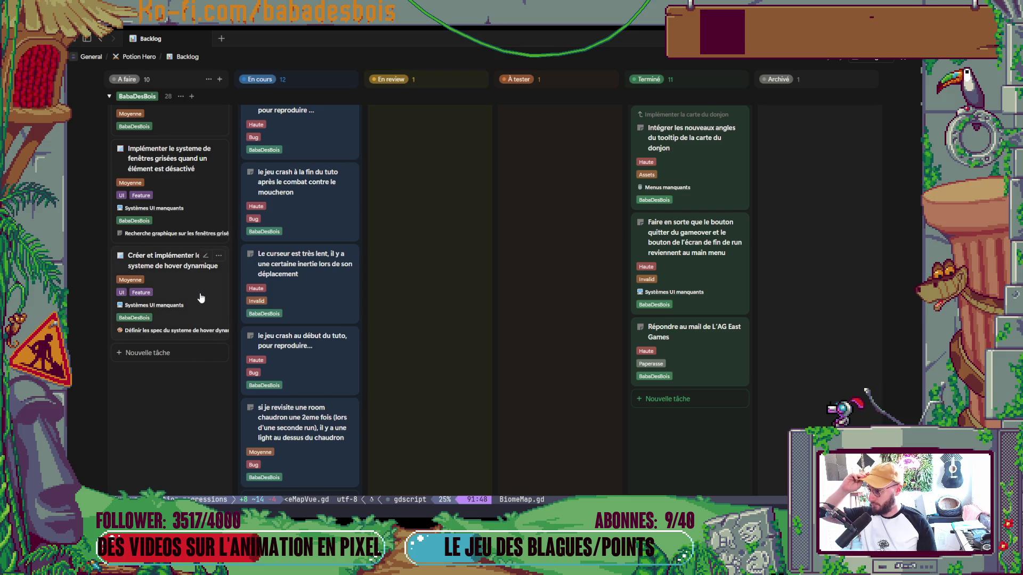
mouse_move(201, 301)
mouse_down()
mouse_move(537, 318)
mouse_move(344, 346)
mouse_move(210, 427)
mouse_up()
click(209, 427)
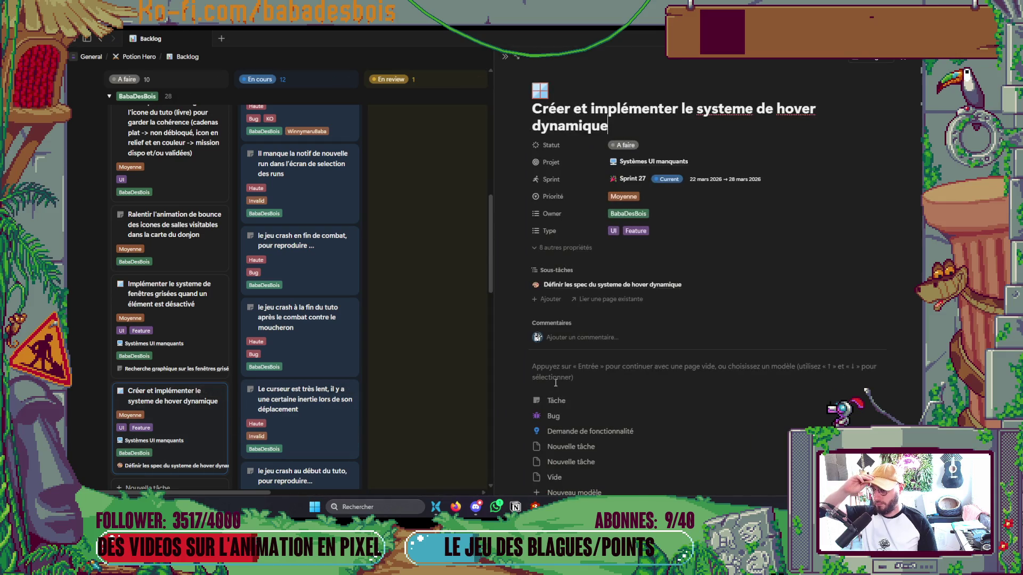
scroll(555, 382, down, 4)
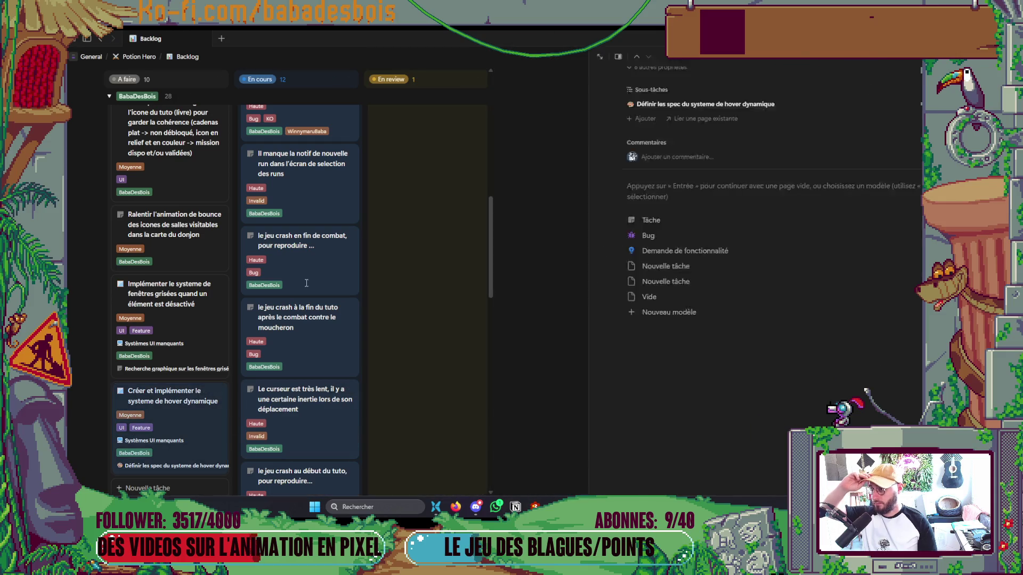
key(Escape)
mouse_move(182, 450)
mouse_down()
mouse_move(530, 268)
mouse_move(578, 291)
mouse_move(596, 354)
mouse_up()
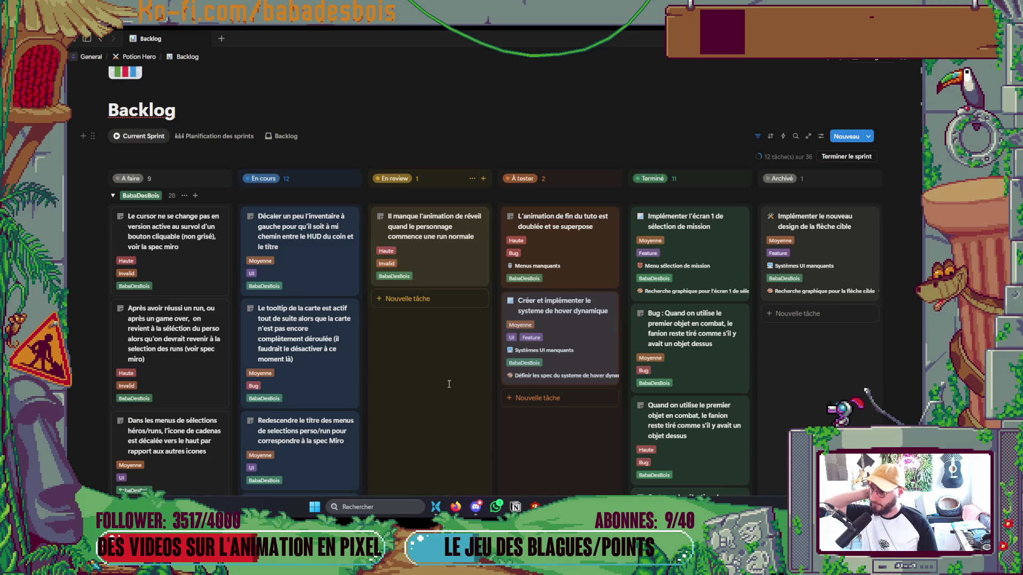
scroll(433, 341, down, 10)
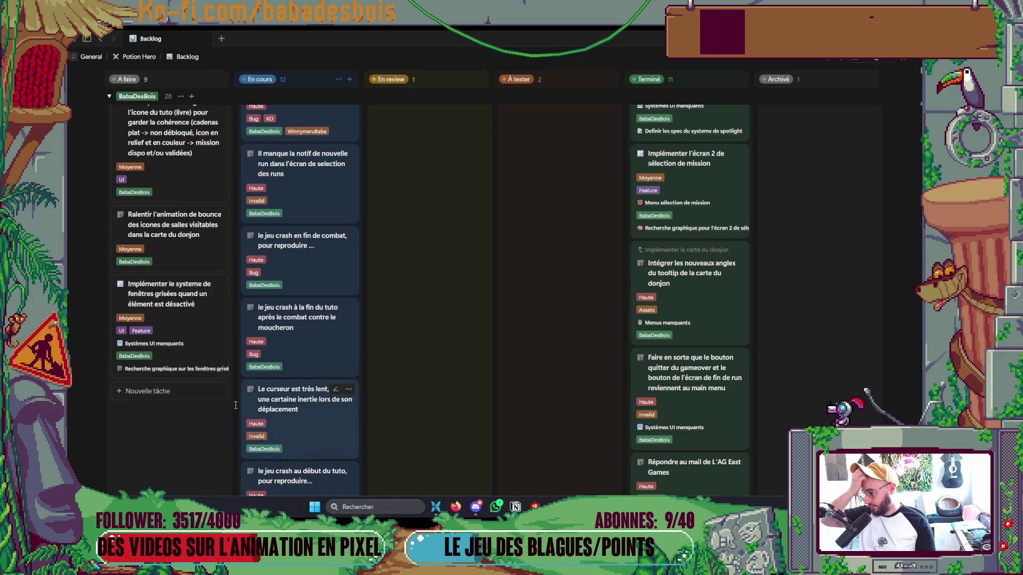
scroll(237, 409, up, 5)
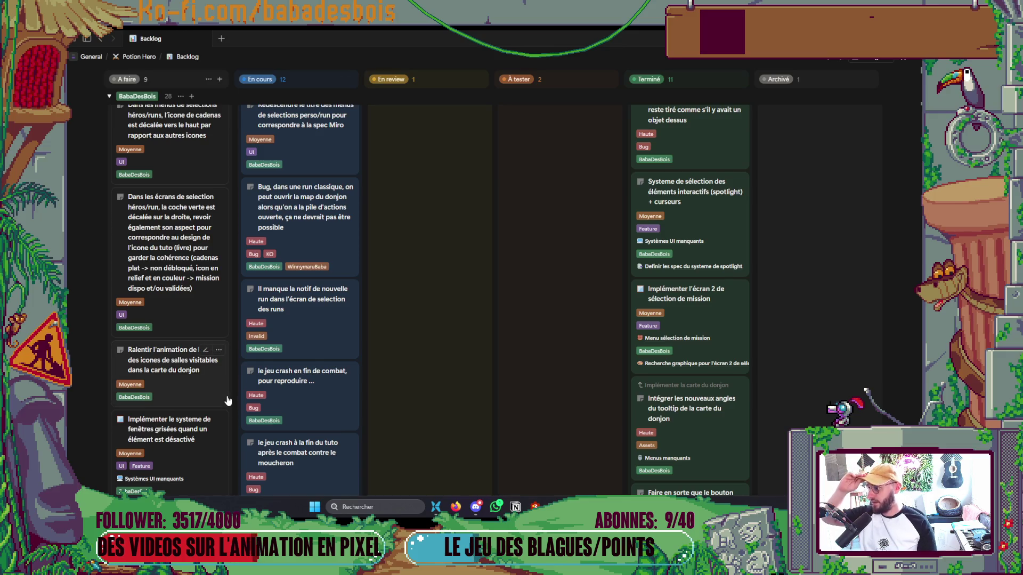
scroll(213, 376, up, 5)
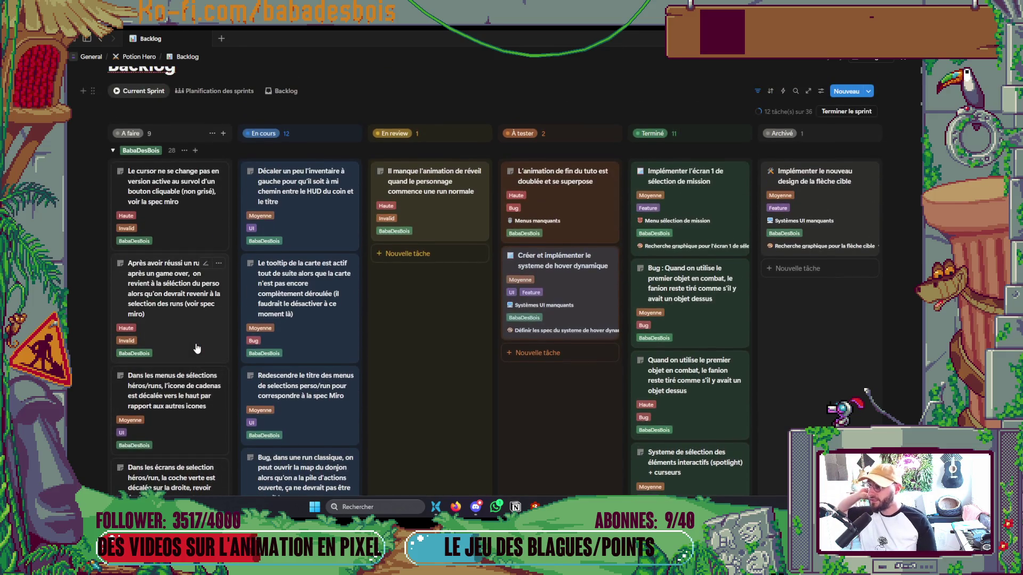
scroll(208, 349, up, 3)
scroll(202, 349, down, 5)
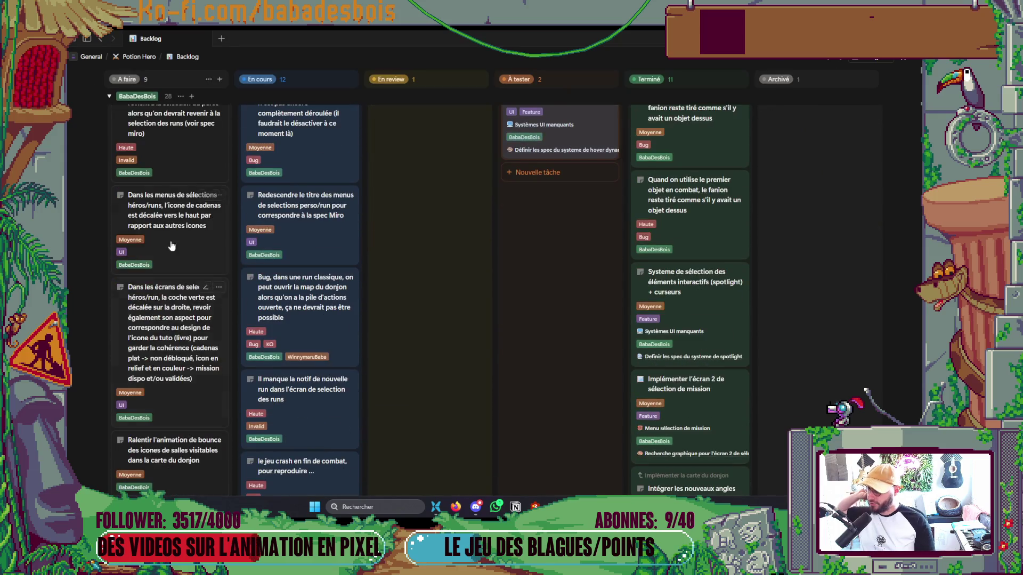
scroll(187, 345, up, 1)
scroll(186, 345, up, 3)
scroll(186, 345, down, 5)
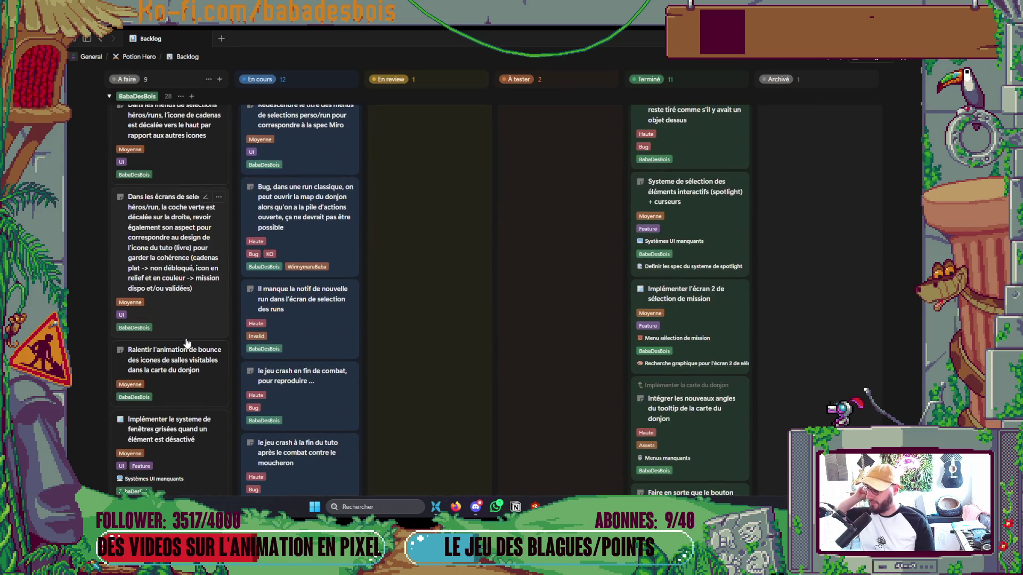
scroll(188, 336, up, 10)
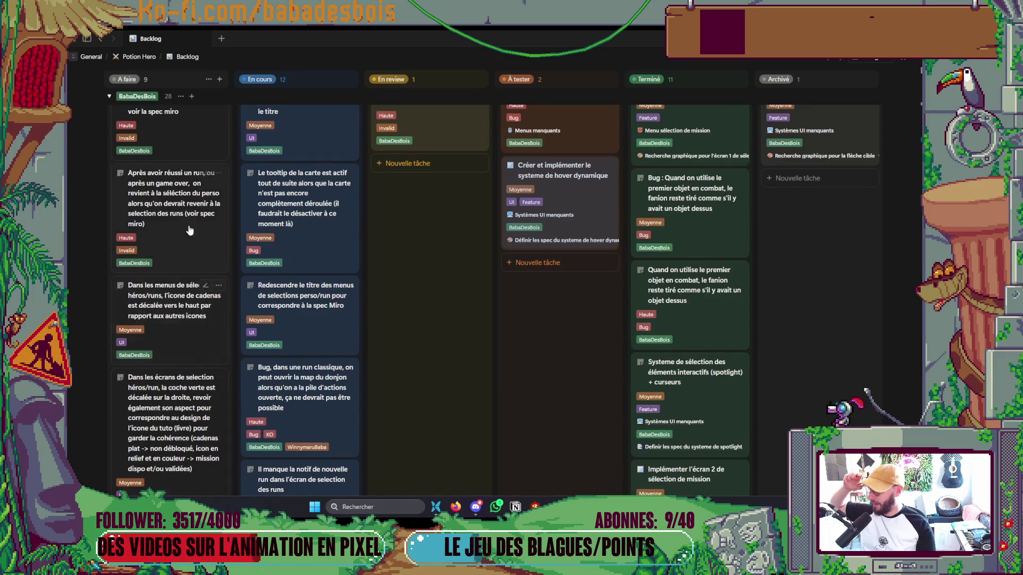
scroll(173, 193, down, 13)
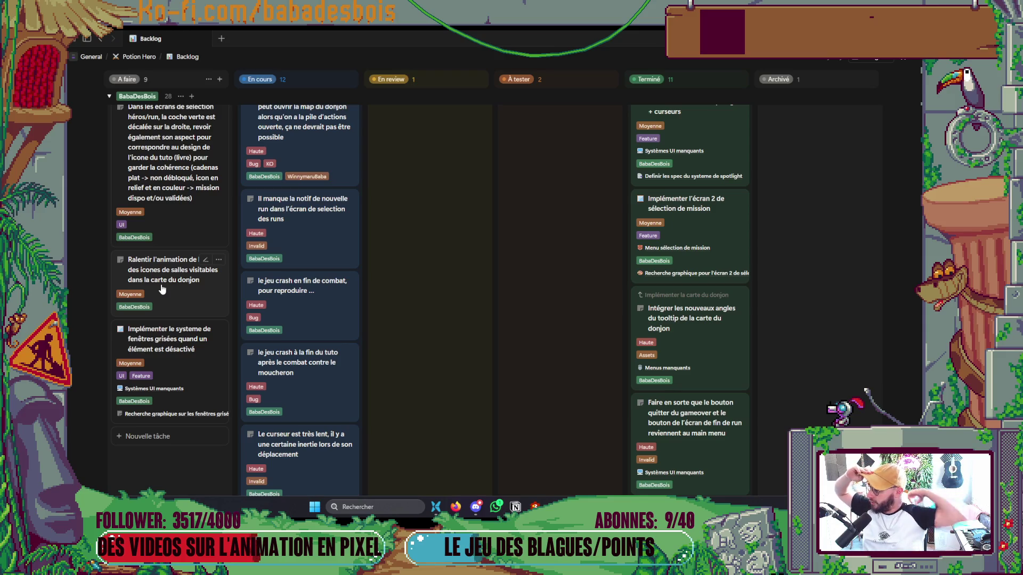
scroll(181, 309, up, 5)
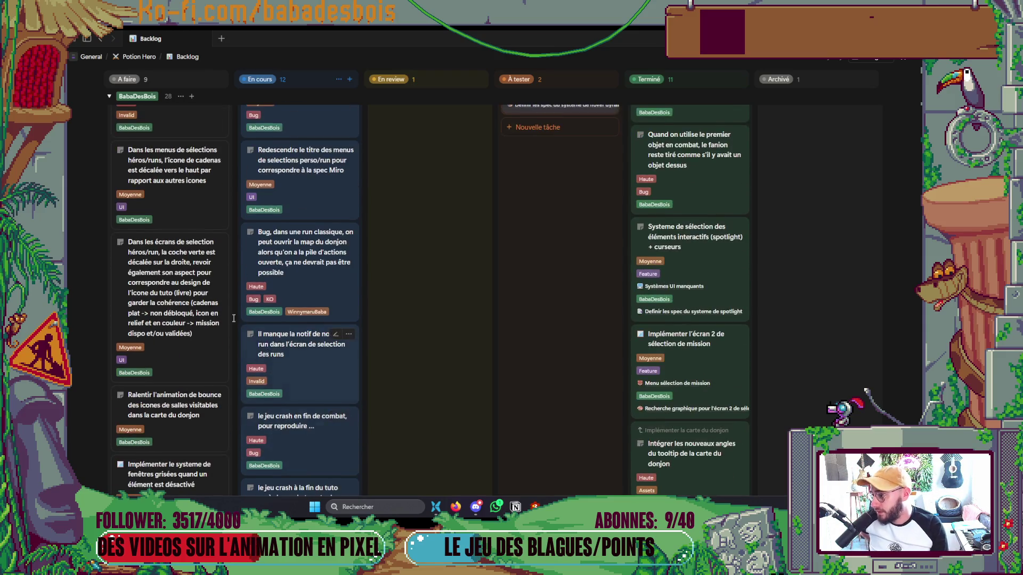
scroll(197, 328, down, 6)
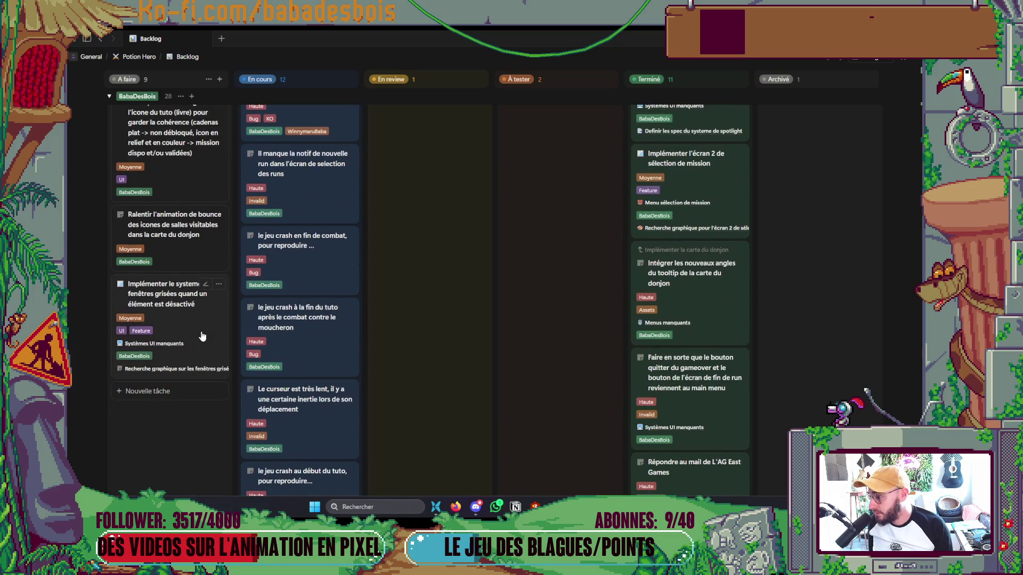
scroll(203, 336, up, 5)
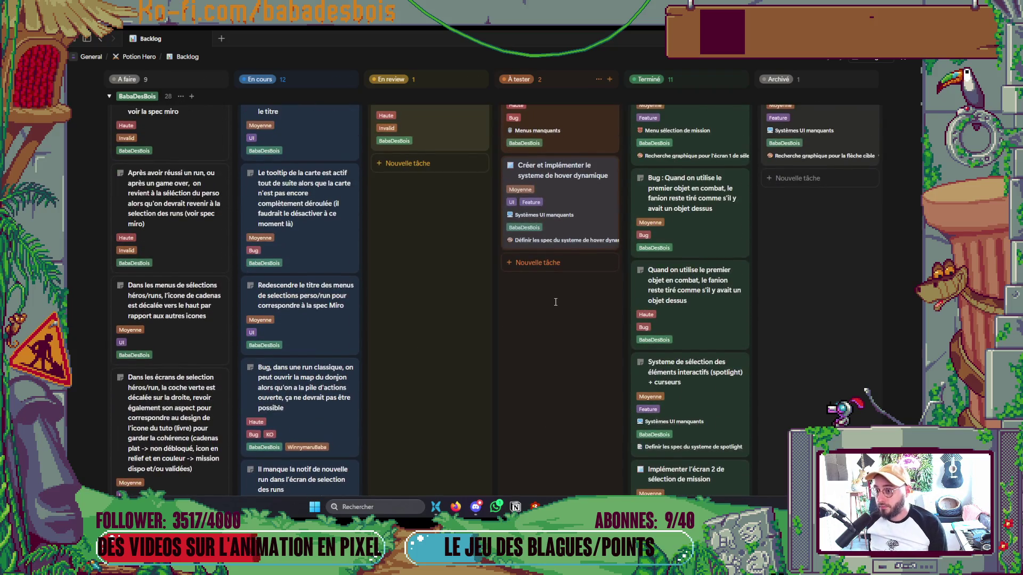
click(556, 230)
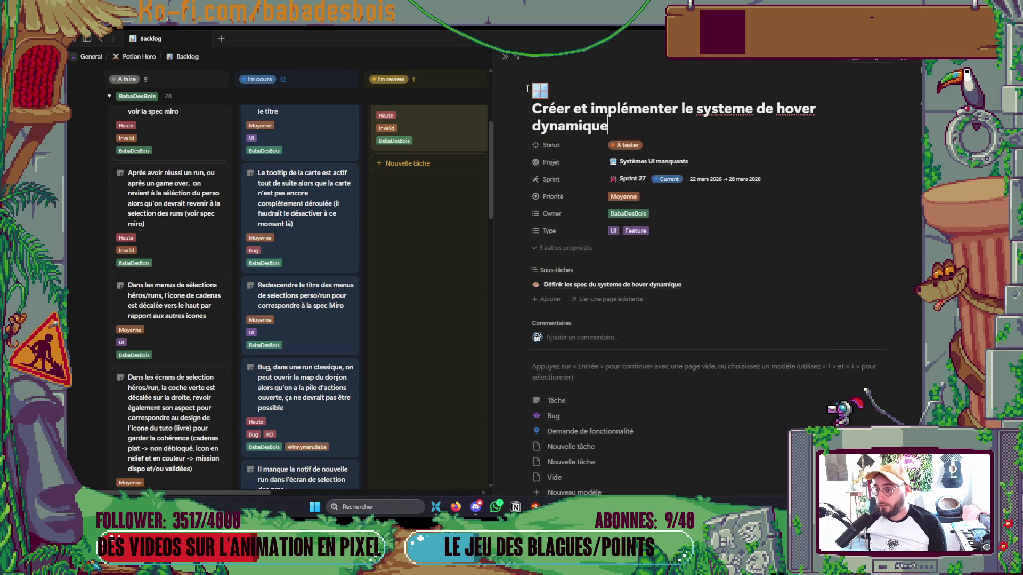
Drag the dynamic hover system card from À tester back into A faire.
click(503, 57)
mouse_move(585, 198)
mouse_down()
mouse_move(267, 452)
mouse_move(218, 439)
mouse_move(208, 448)
mouse_up()
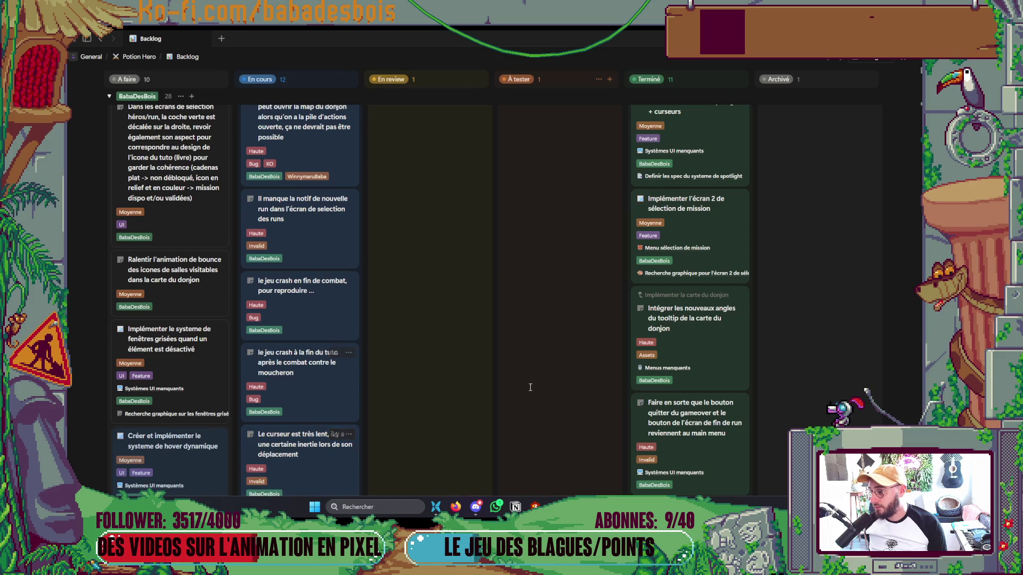
scroll(533, 373, up, 4)
scroll(537, 375, up, 4)
scroll(540, 377, down, 8)
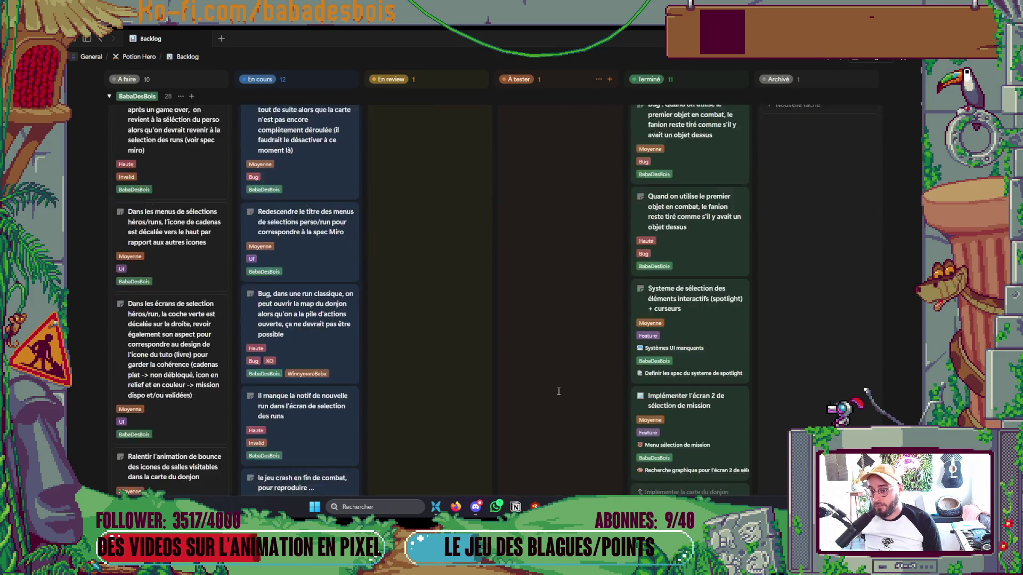
scroll(562, 393, down, 3)
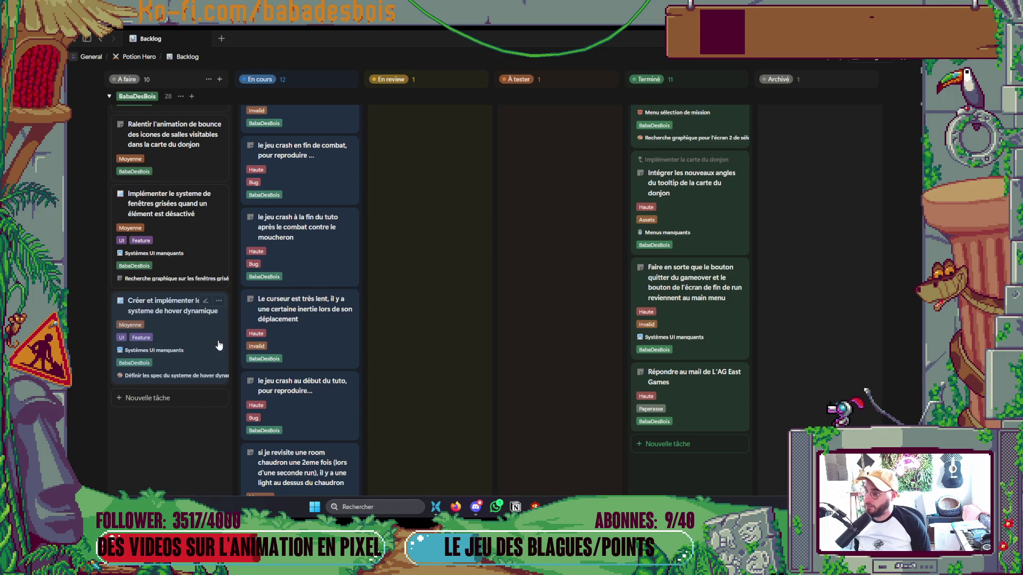
Reopen the card to verify its status, then bring up the Potion Hero Miro board.
click(190, 340)
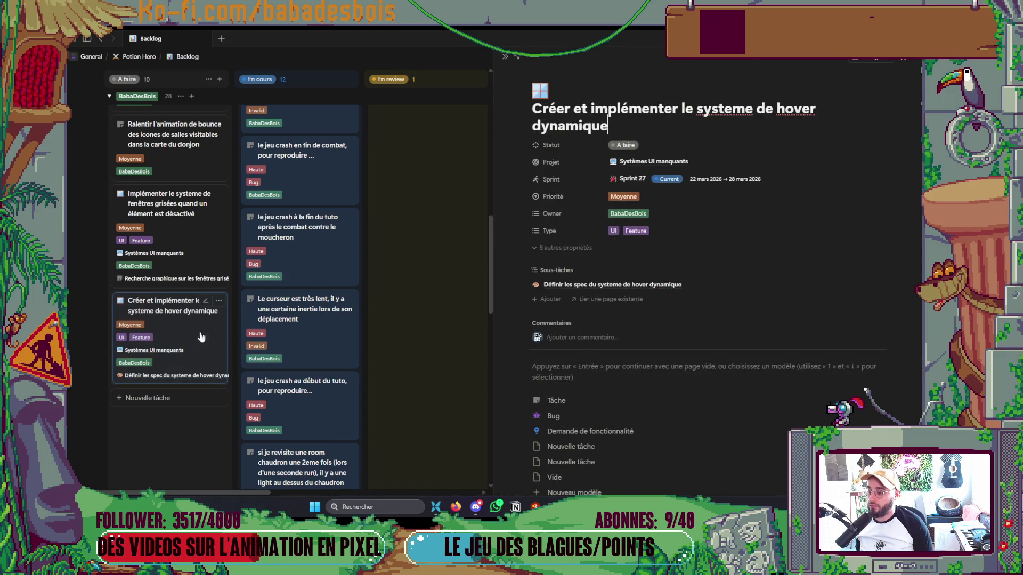
click(505, 56)
click(456, 506)
scroll(480, 144, down, 5)
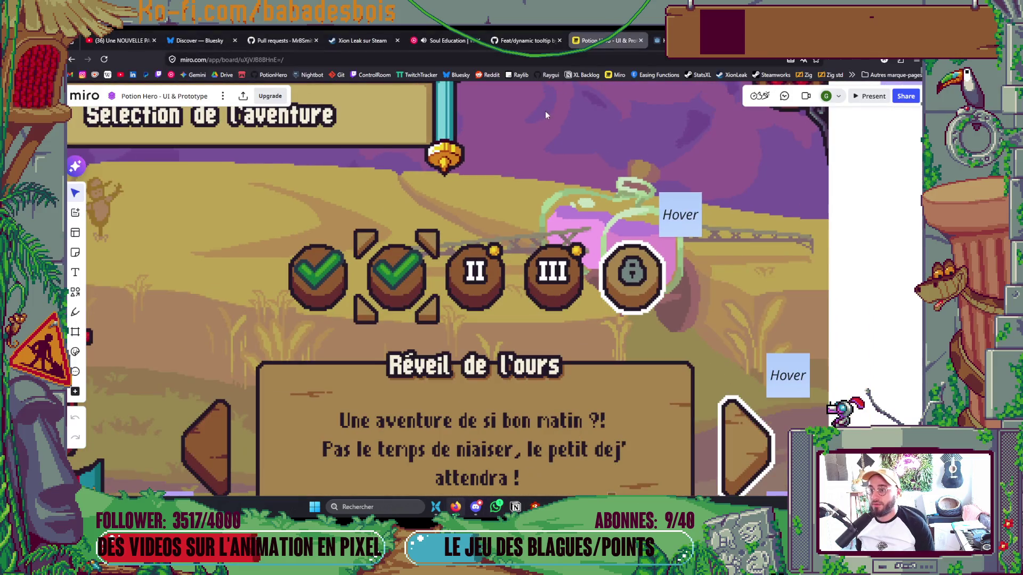
Zoom out and pan the Miro board to the Menus mockups, then return to Notion.
scroll(670, 215, down, 5)
scroll(670, 215, down, 10)
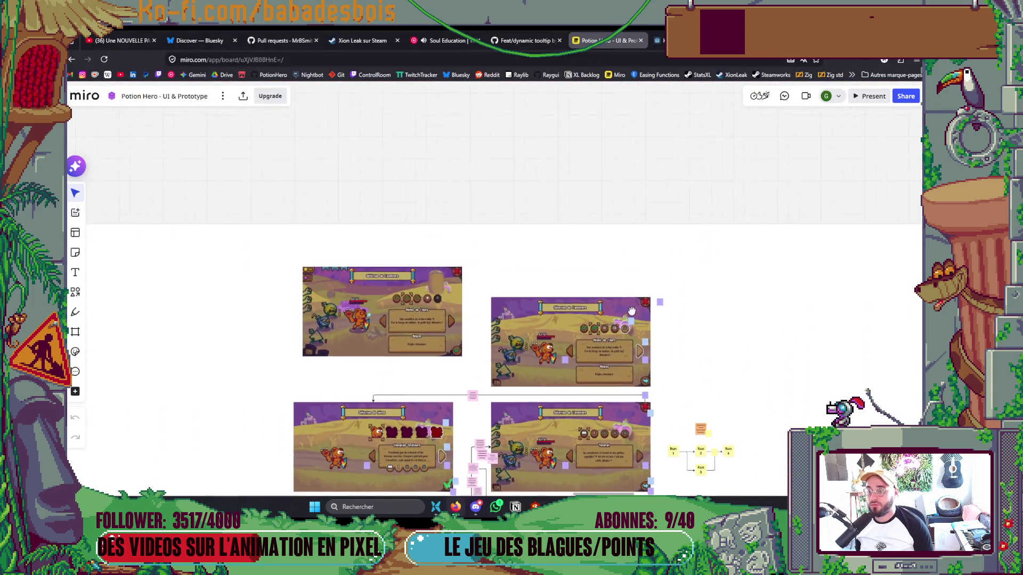
scroll(571, 261, up, 3)
mouse_move(572, 261)
mouse_down()
mouse_move(663, 443)
mouse_move(617, 196)
mouse_move(639, 233)
mouse_up()
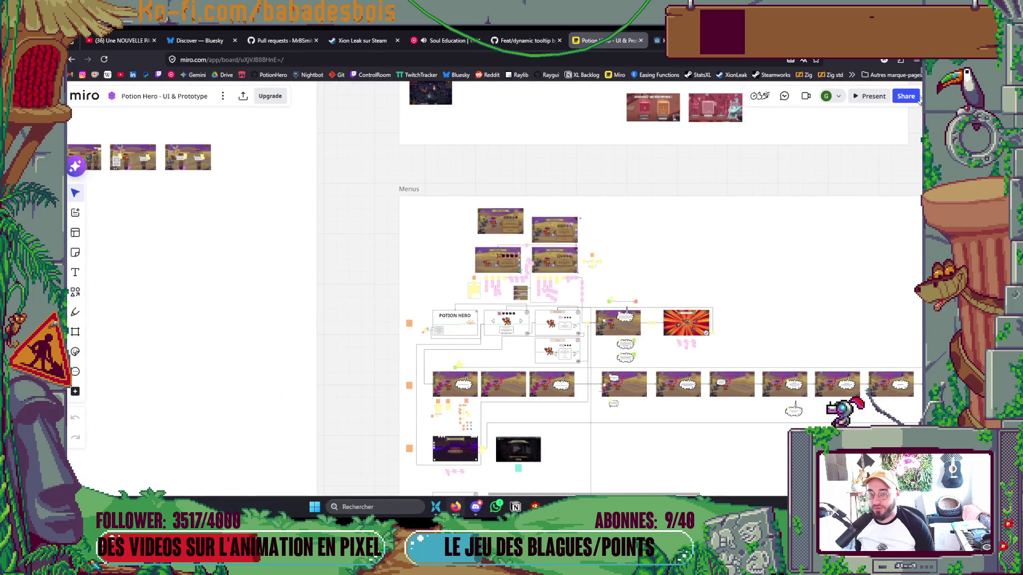
key(alt+Tab)
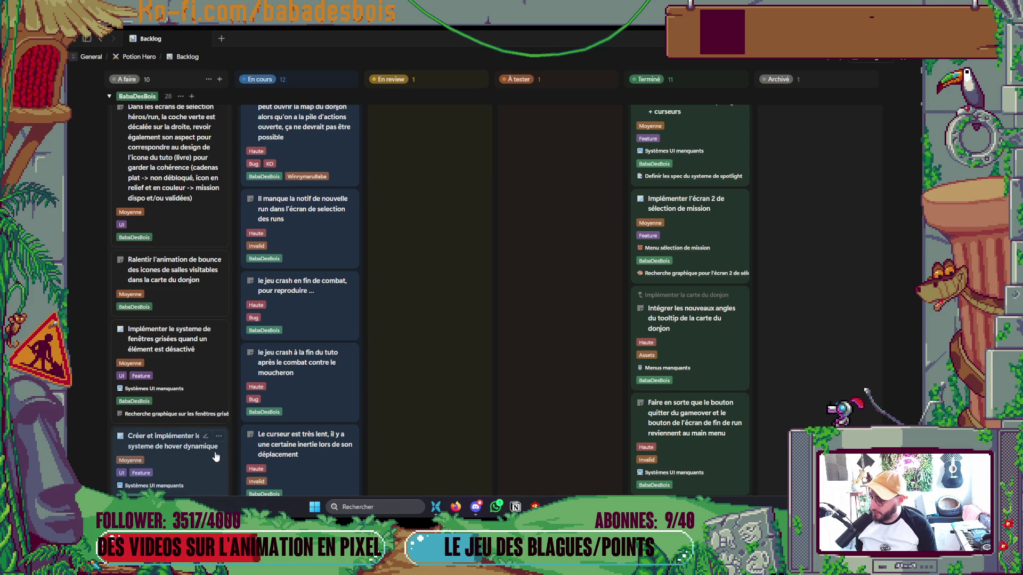
Peek at the greyed-out windows card, then the misaligned green checkmark card, closing each.
click(199, 391)
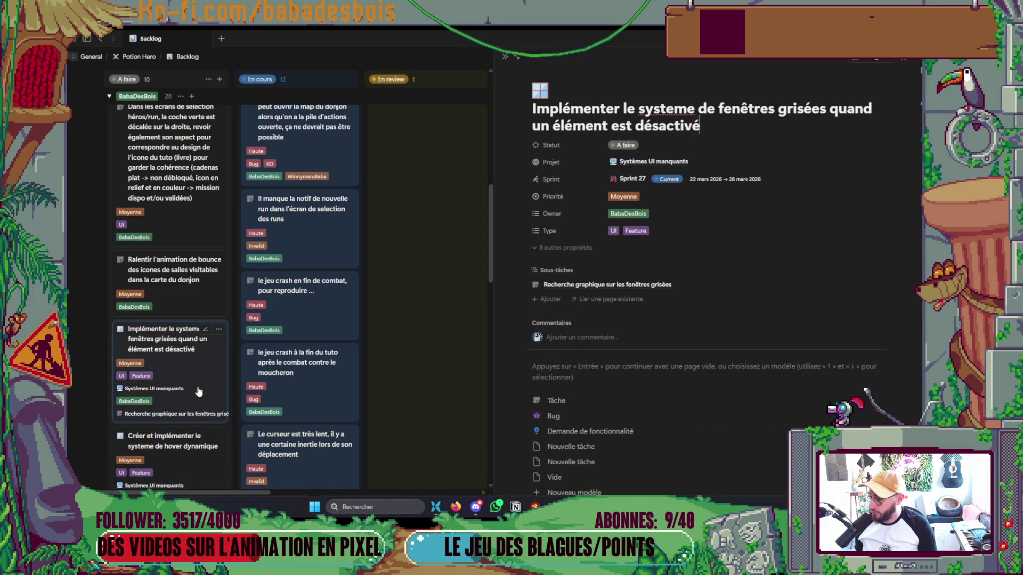
click(504, 57)
scroll(181, 408, up, 2)
scroll(181, 409, up, 5)
scroll(196, 397, down, 3)
scroll(196, 397, down, 3)
click(179, 347)
click(189, 261)
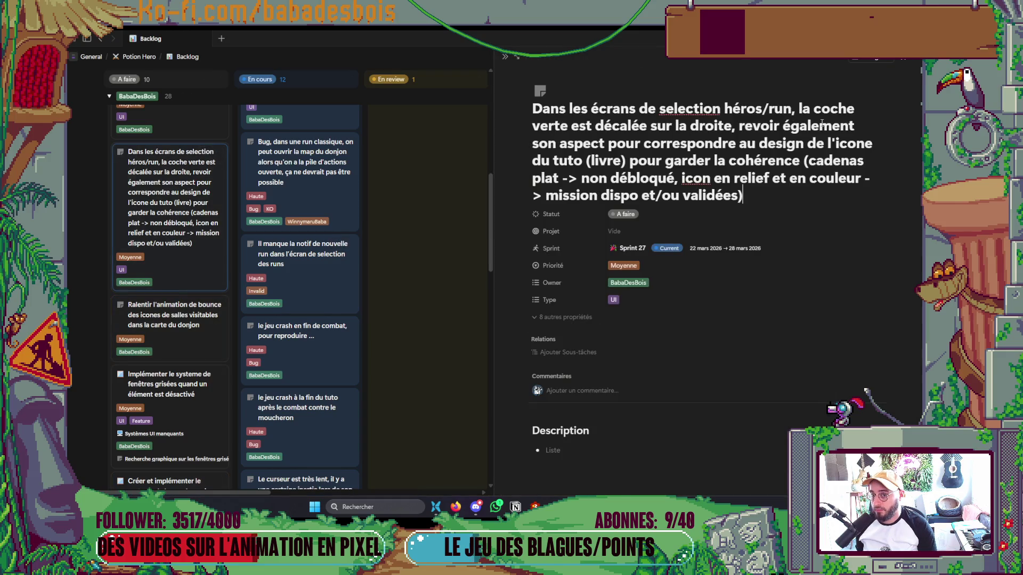
click(504, 56)
Glance back at the Miro mockup board, then open the Systèmes UI manquants project from a card's relation.
scroll(177, 308, up, 3)
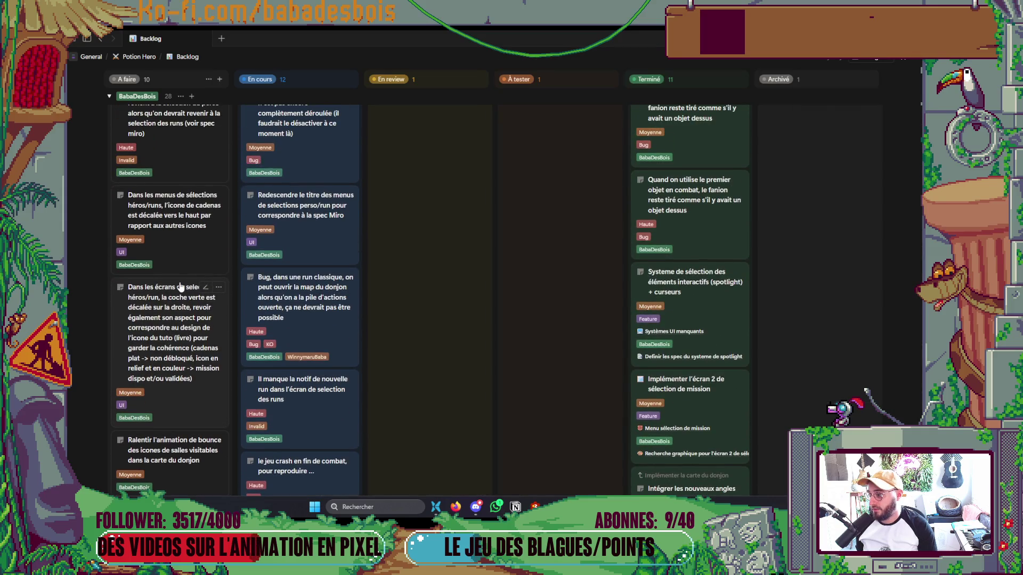
scroll(181, 320, up, 5)
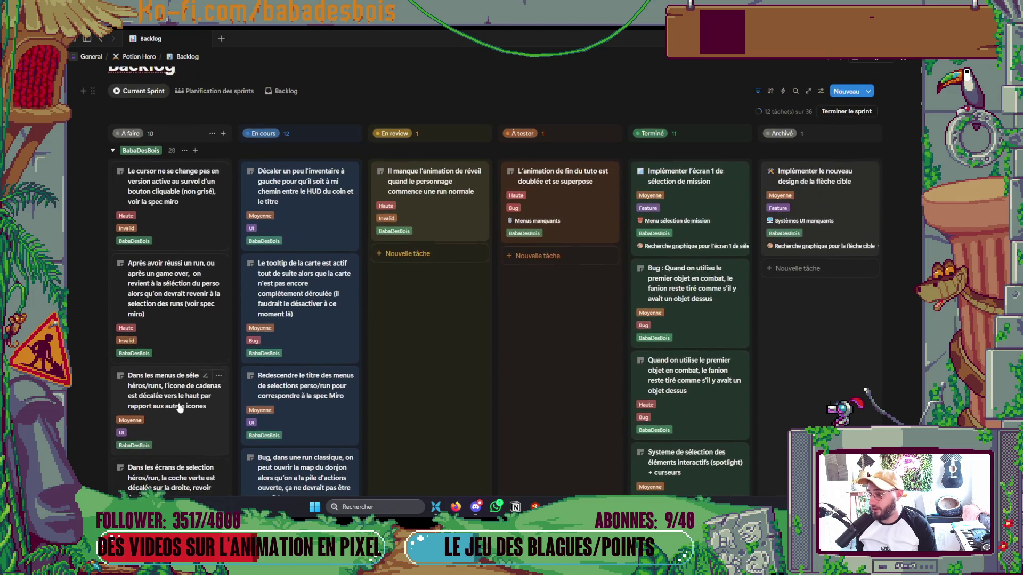
scroll(184, 378, down, 2)
scroll(191, 240, up, 2)
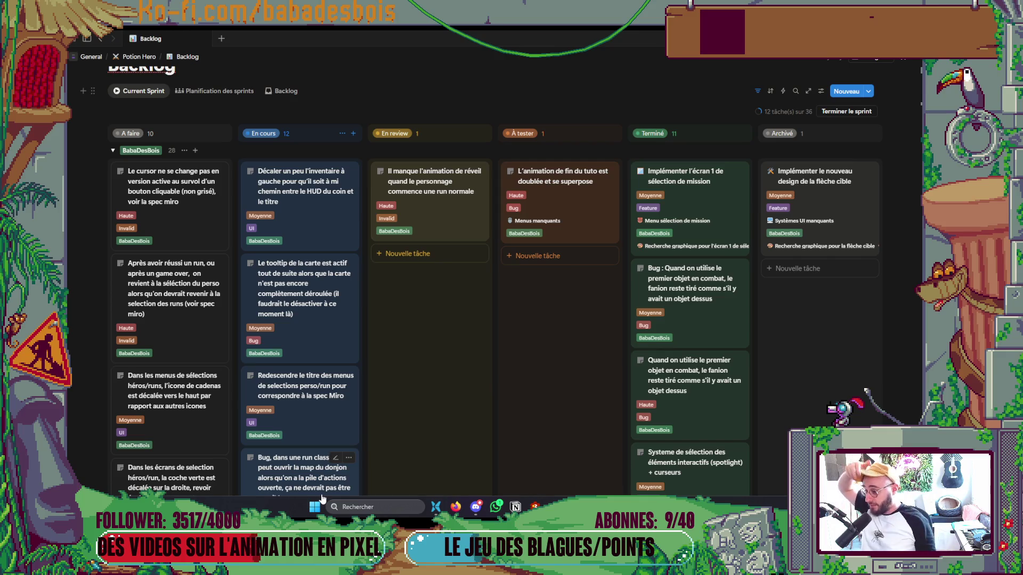
scroll(191, 346, down, 10)
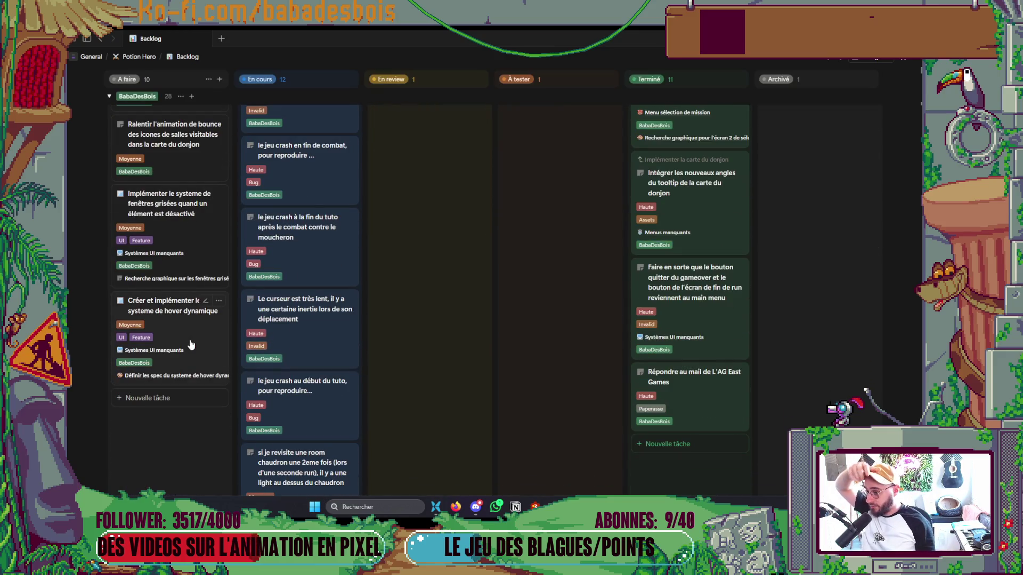
scroll(191, 334, up, 1)
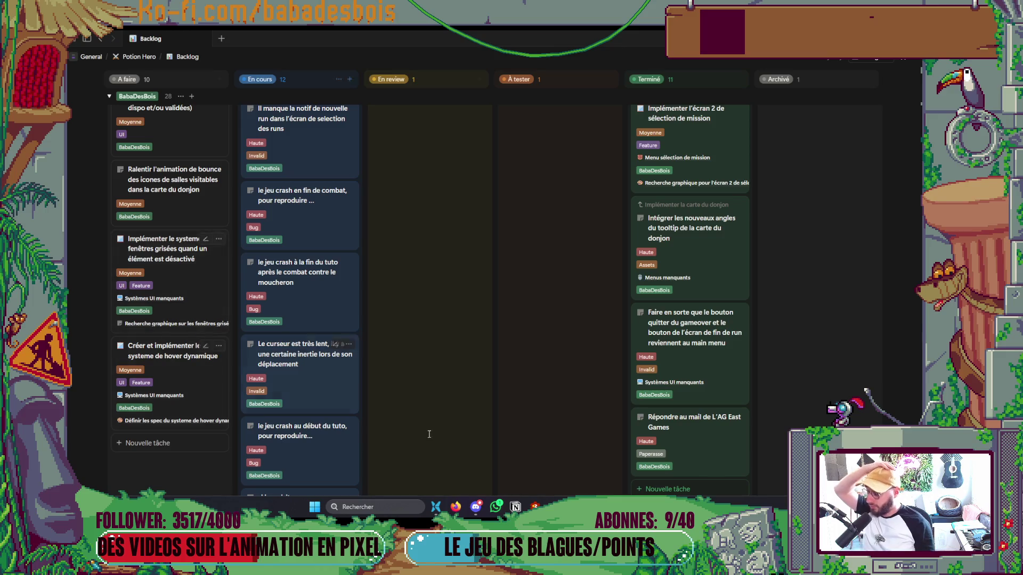
click(456, 507)
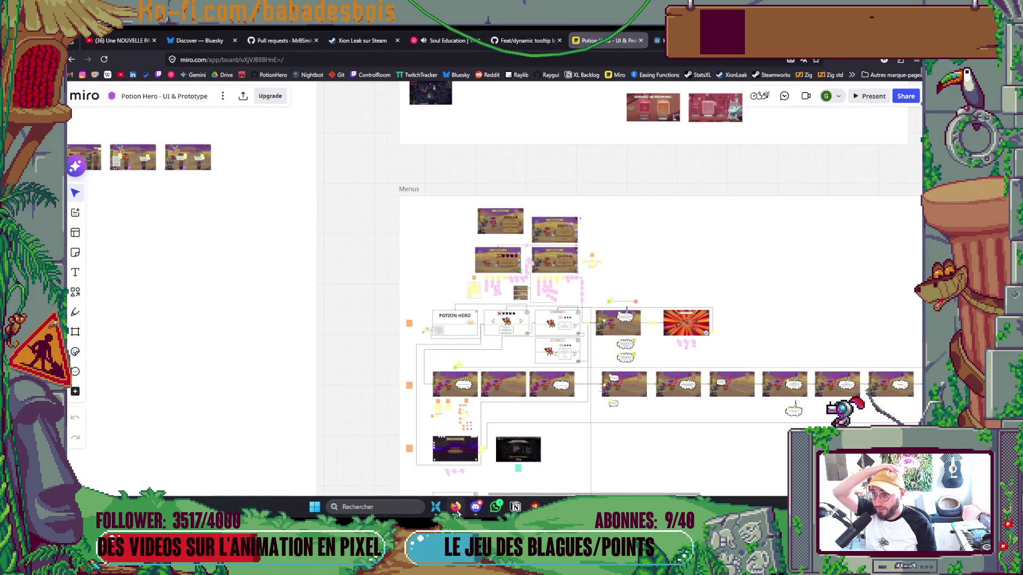
click(457, 509)
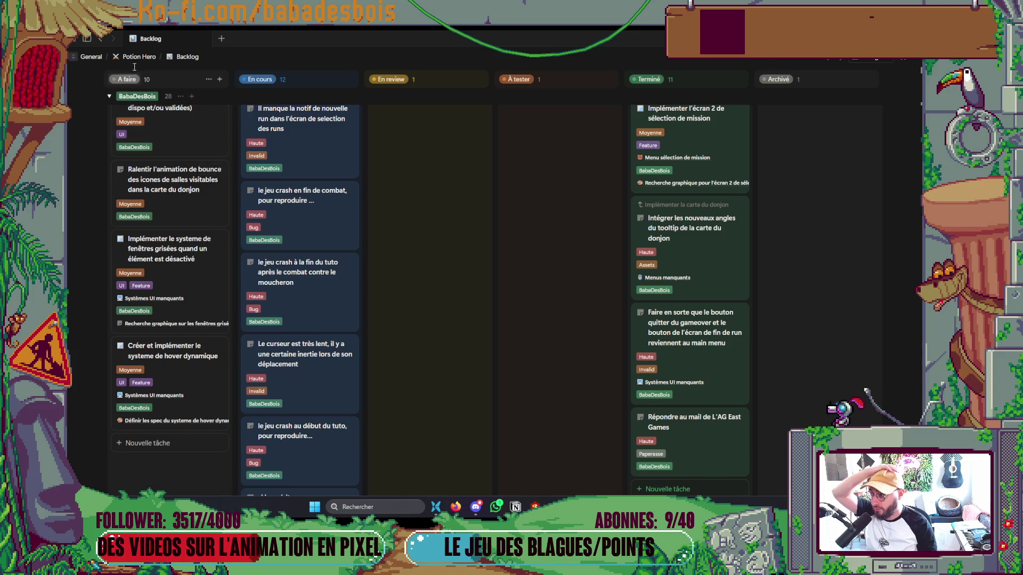
click(159, 298)
click(187, 332)
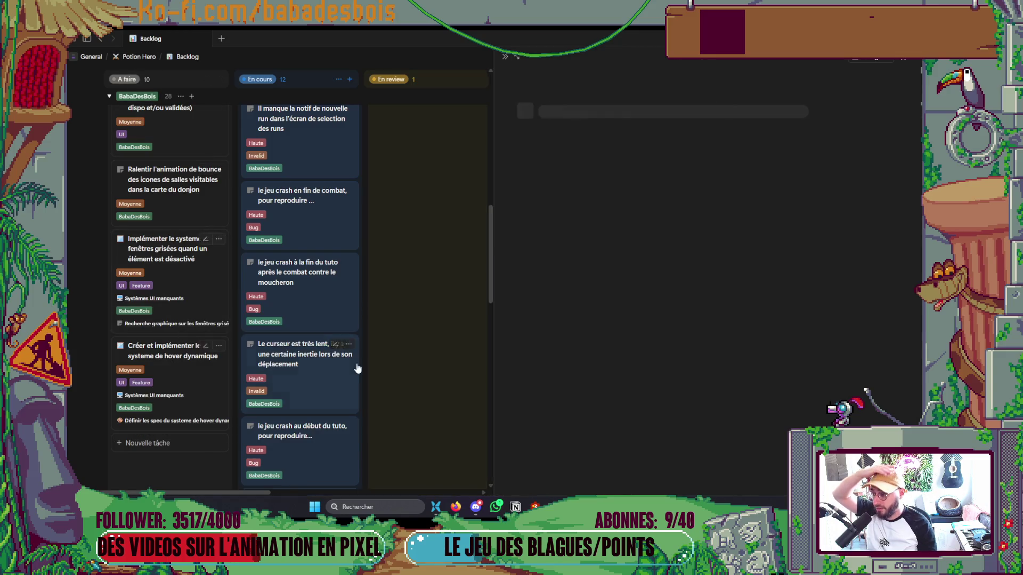
Scroll the Tâches du projet À faire column from the HUD level gauge card down and back, then close the panel.
scroll(730, 279, down, 3)
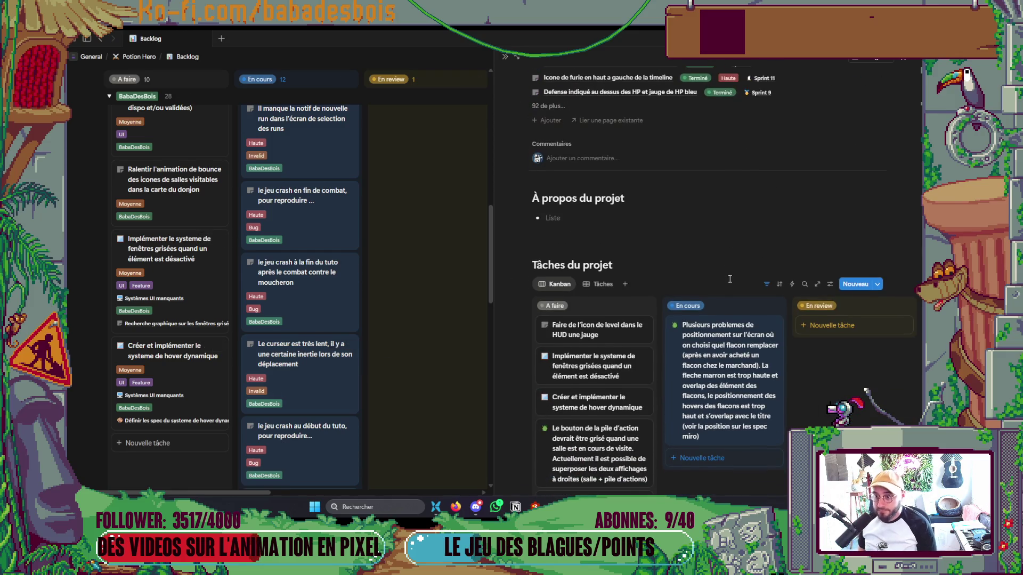
scroll(730, 279, down, 9)
scroll(725, 291, down, 5)
scroll(725, 283, up, 3)
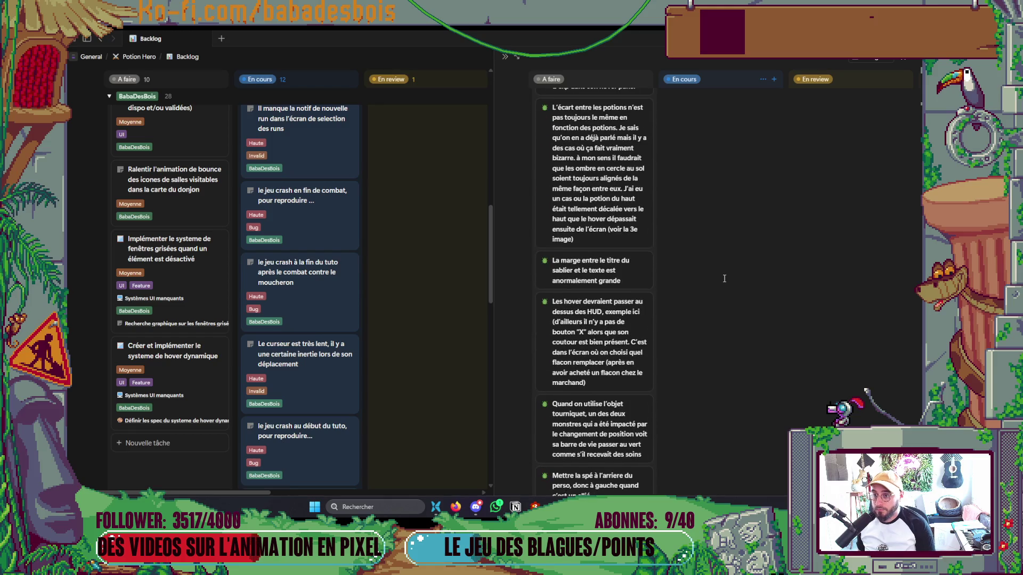
scroll(724, 279, up, 5)
scroll(722, 275, down, 10)
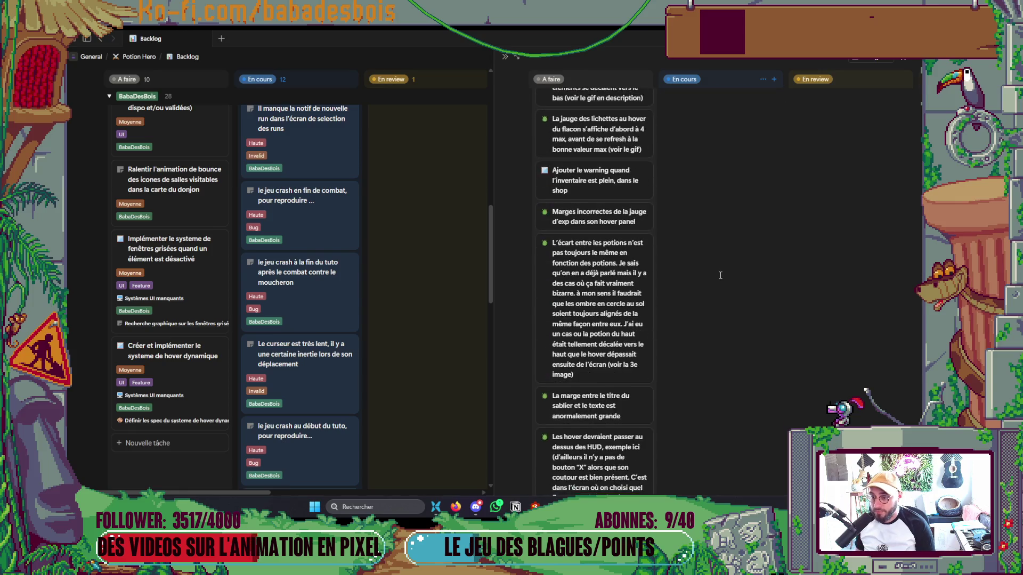
scroll(708, 284, up, 15)
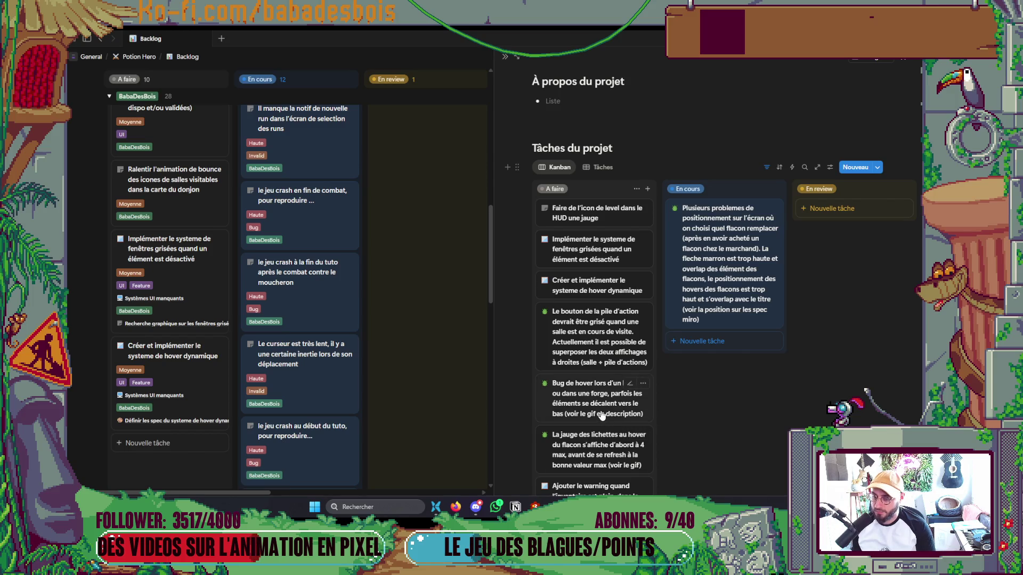
scroll(601, 459, down, 3)
scroll(602, 460, down, 3)
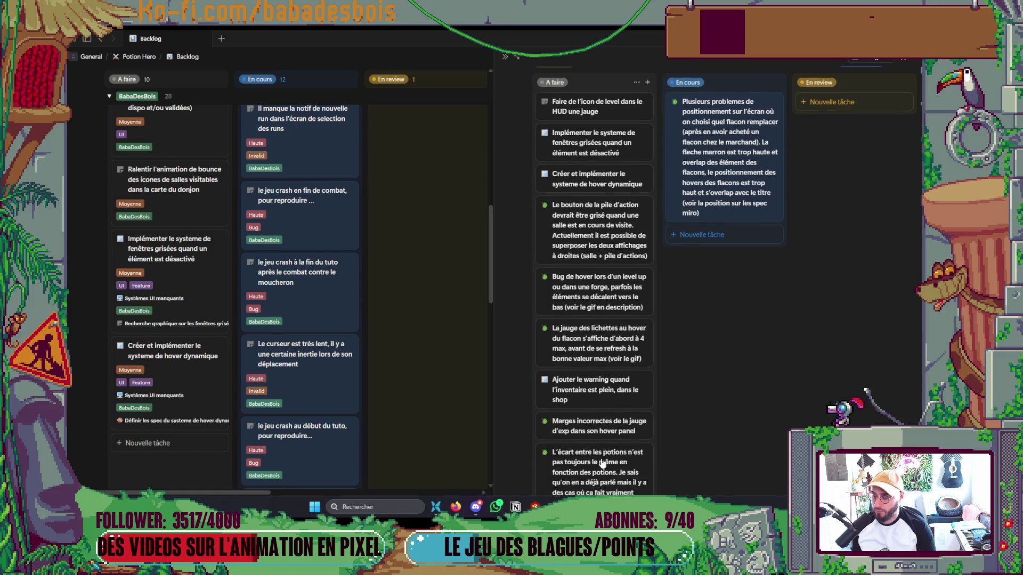
scroll(603, 462, up, 5)
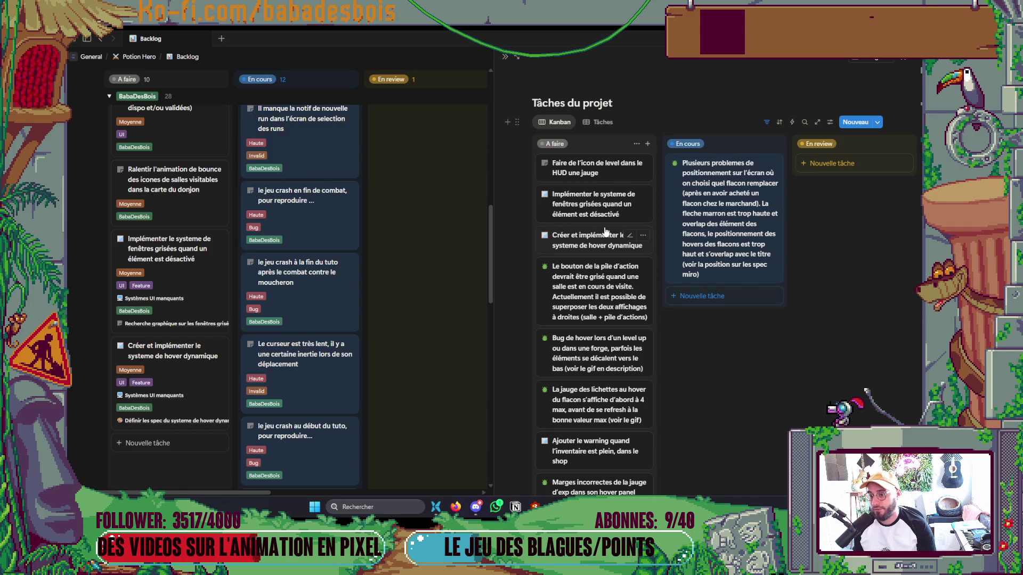
scroll(606, 231, down, 2)
scroll(586, 223, up, 2)
scroll(580, 205, down, 3)
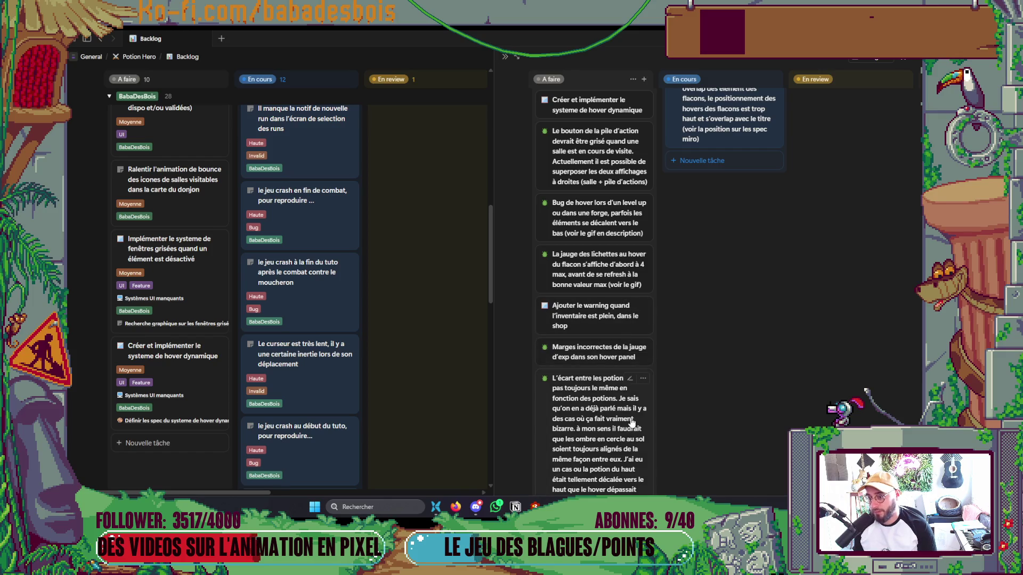
scroll(626, 399, down, 7)
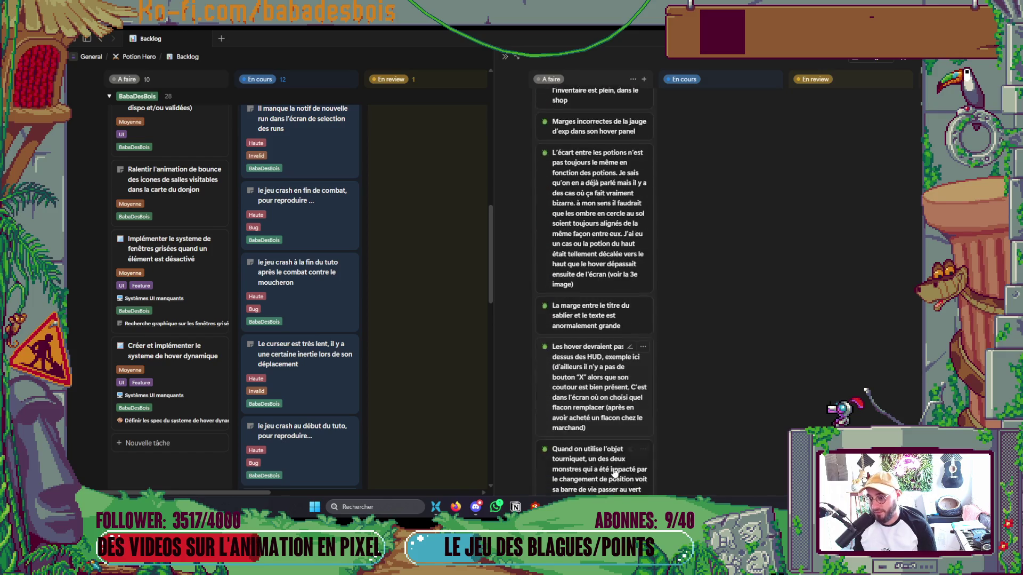
scroll(615, 469, down, 3)
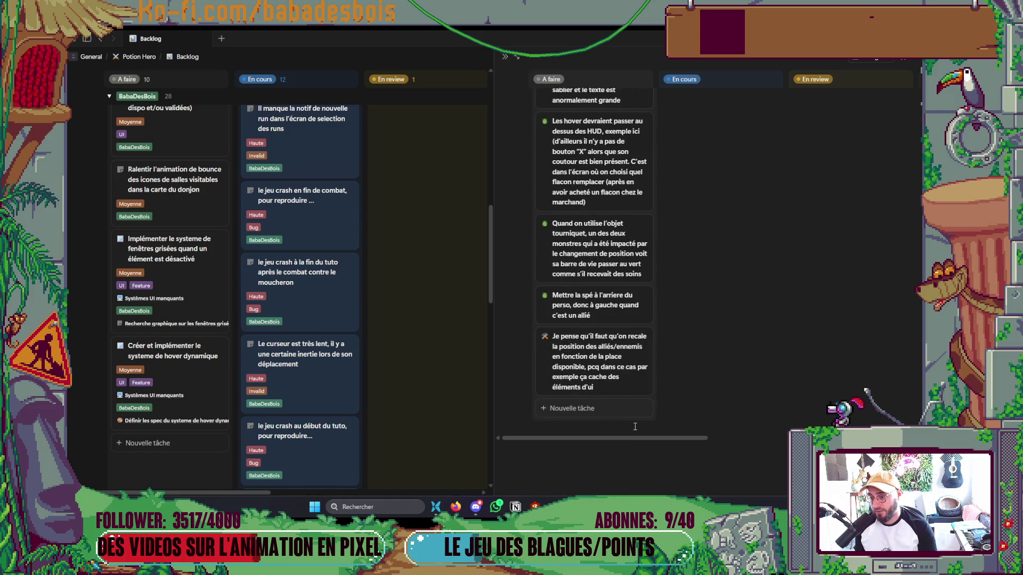
scroll(633, 430, up, 10)
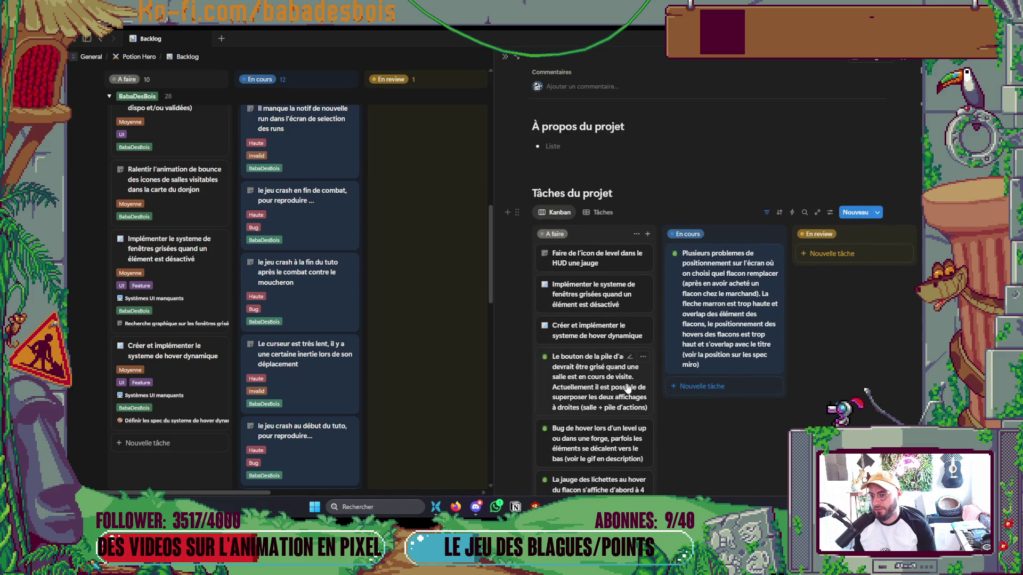
scroll(626, 396, down, 5)
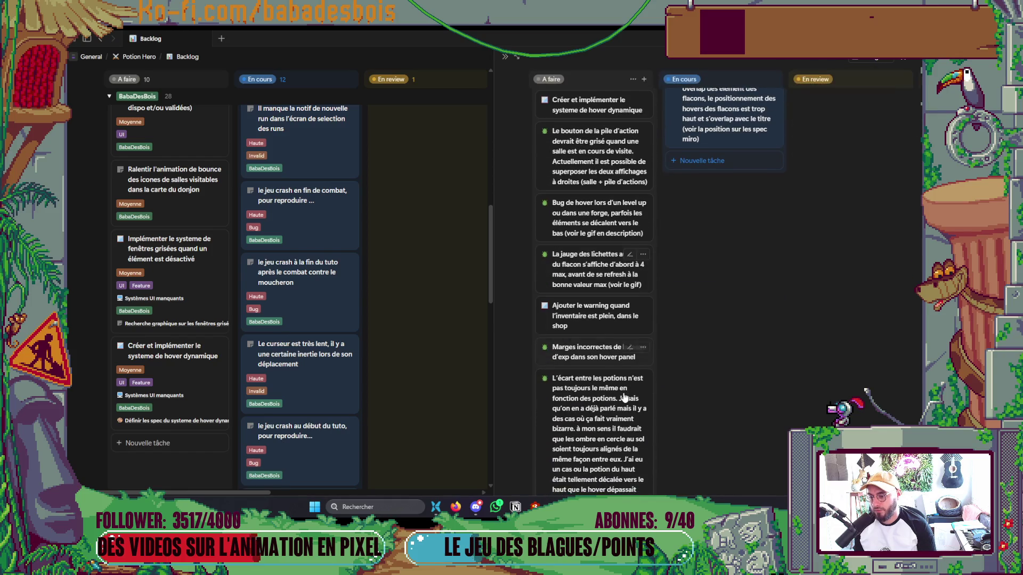
scroll(624, 407, down, 6)
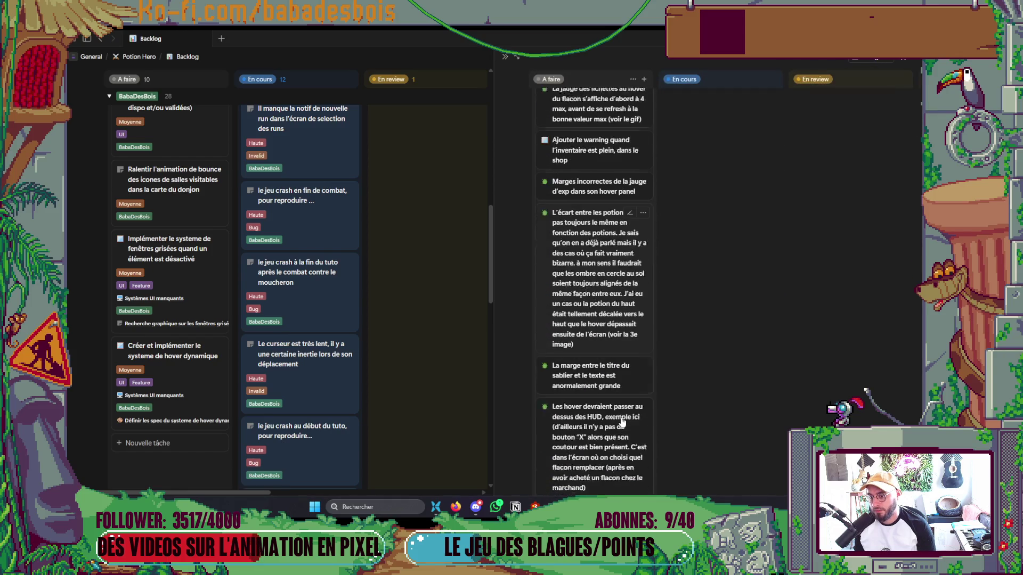
scroll(622, 421, down, 3)
scroll(623, 418, up, 8)
scroll(626, 417, up, 6)
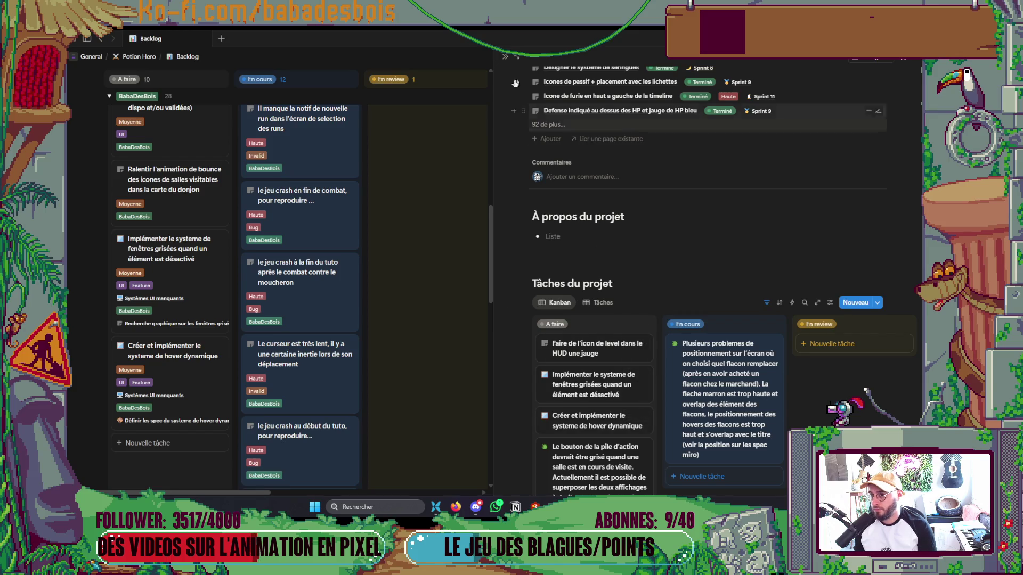
click(504, 58)
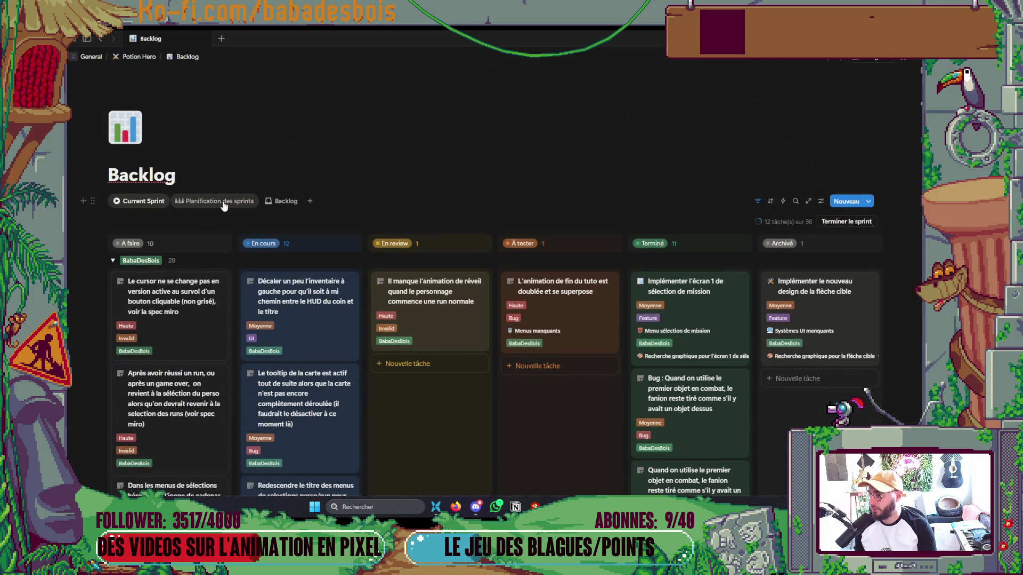
Flip between Planification des sprints and Current Sprint, then open Potion Hero's Backlog > Projets timeline.
click(223, 205)
click(143, 202)
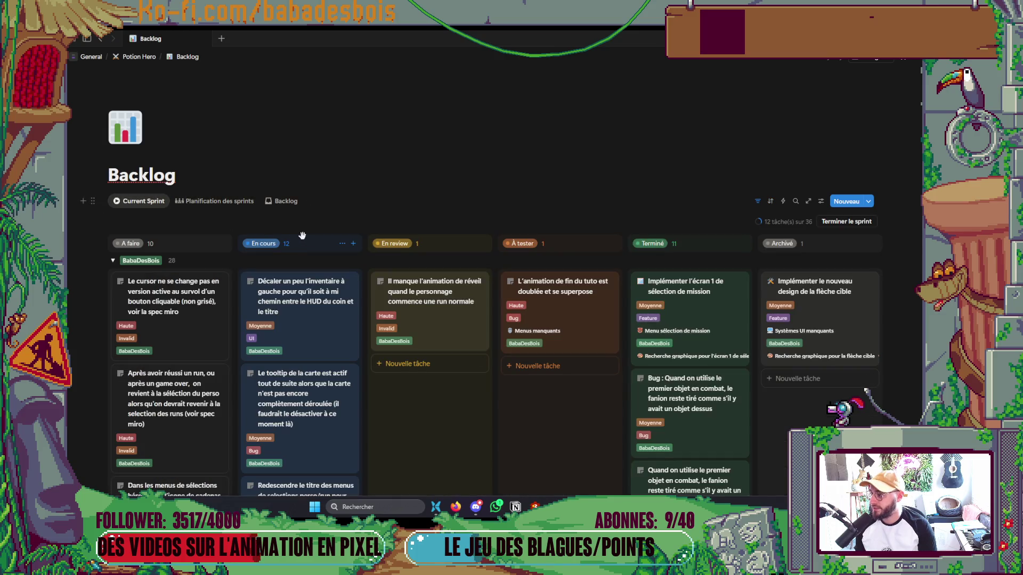
click(137, 57)
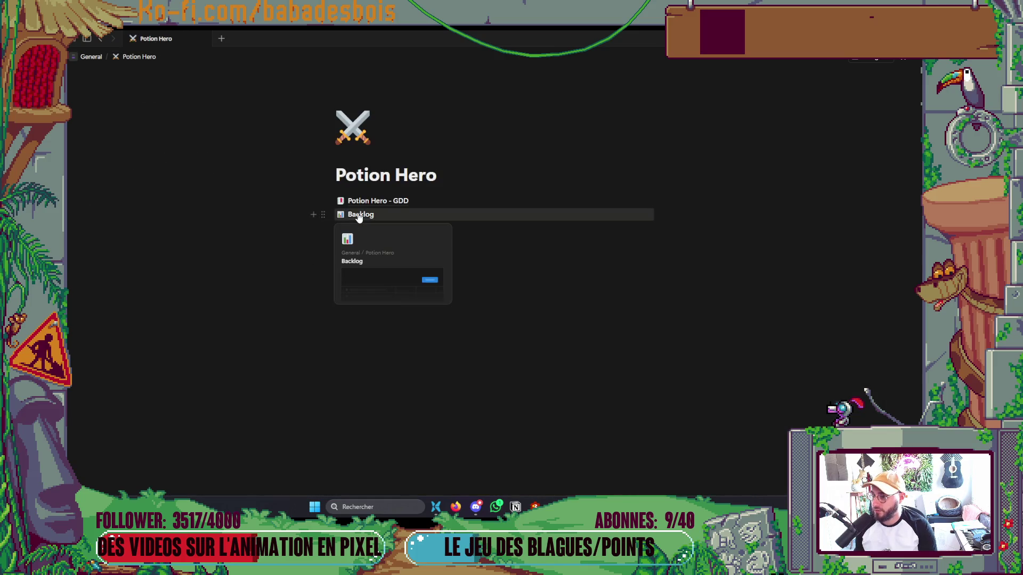
mouse_move(82, 41)
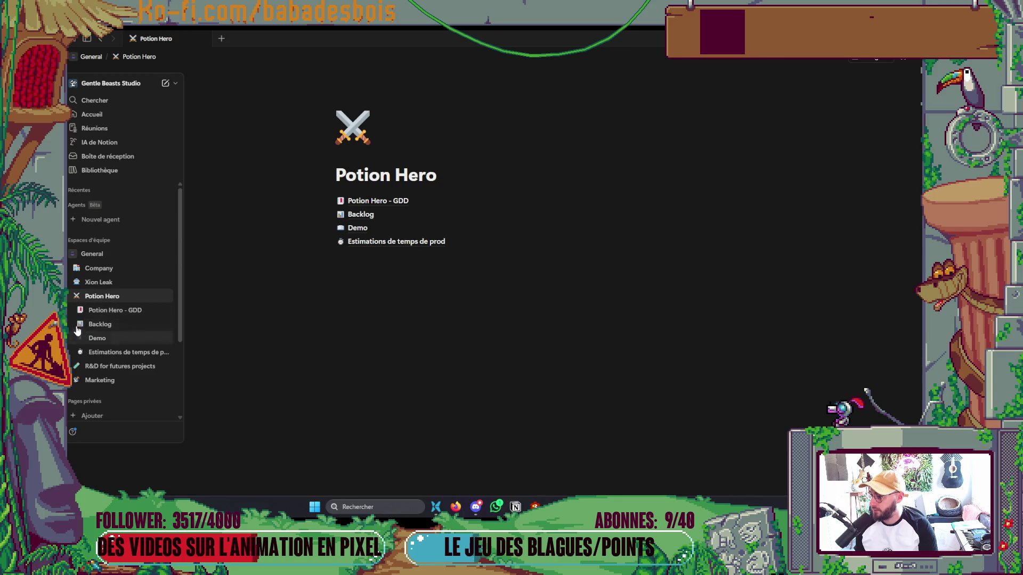
click(79, 324)
click(102, 352)
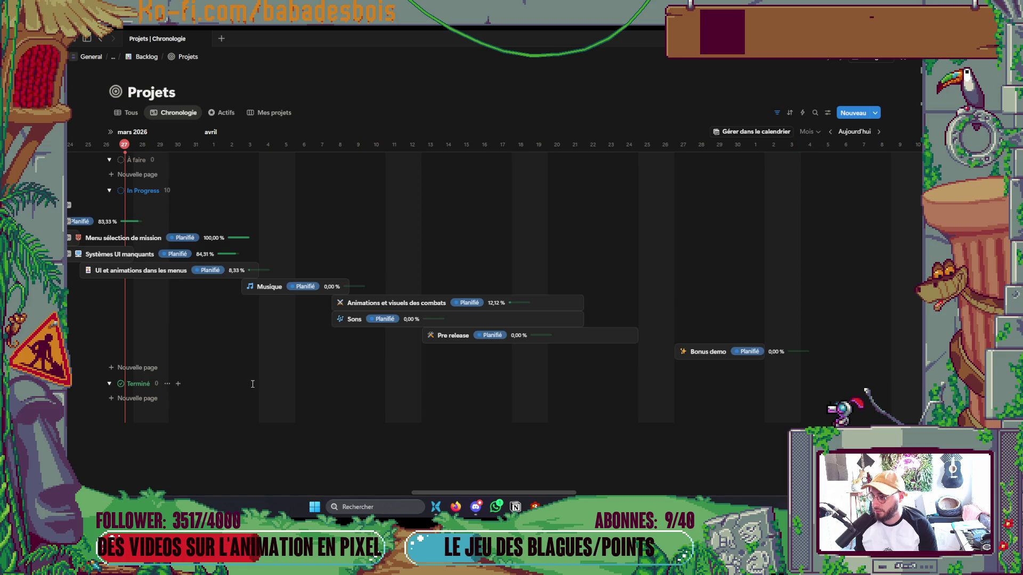
scroll(287, 367, left, 3)
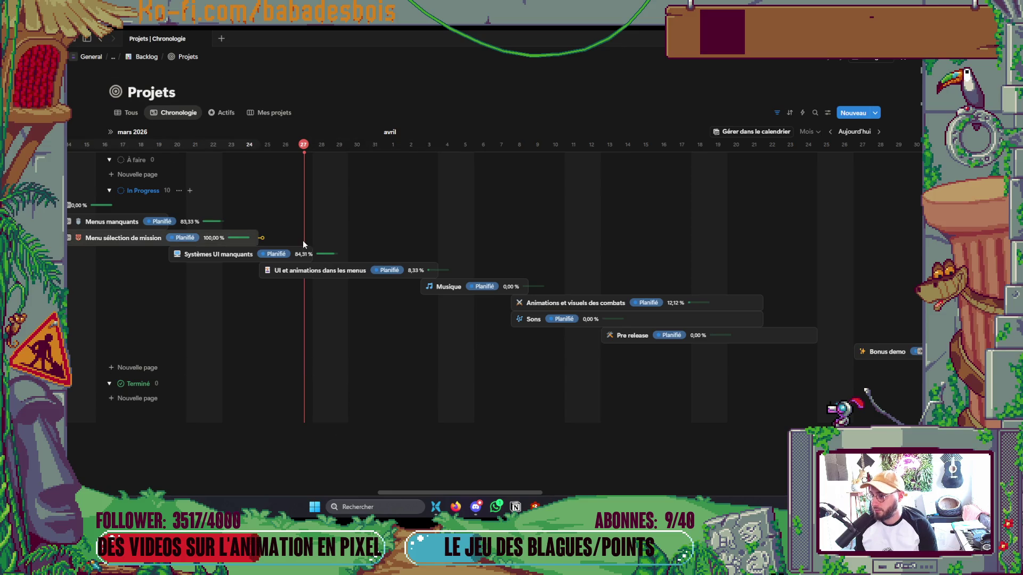
Scroll through the Systèmes UI manquants tasks, close them, and open the UI et animations dans les menus project.
click(298, 254)
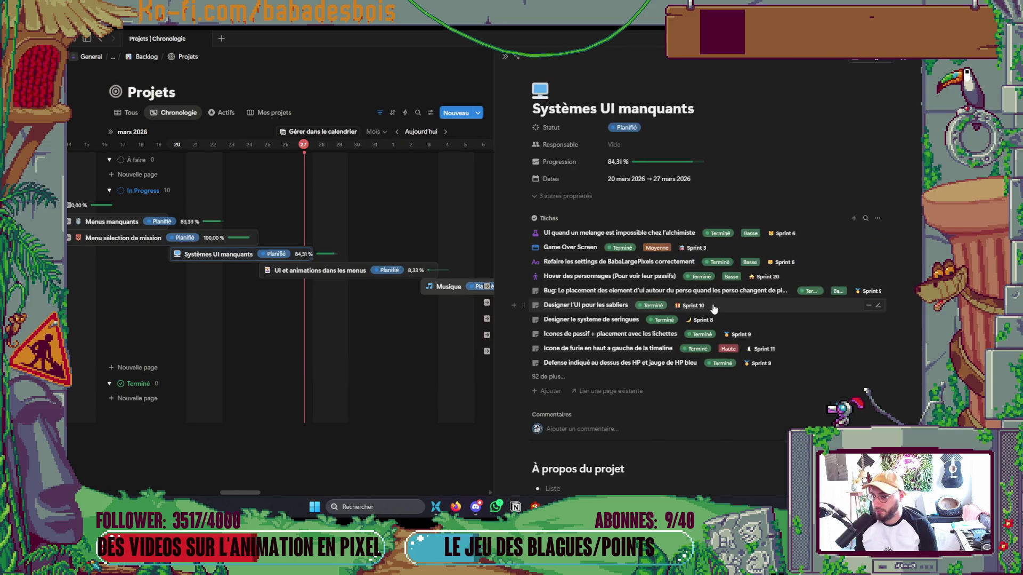
scroll(711, 309, down, 1)
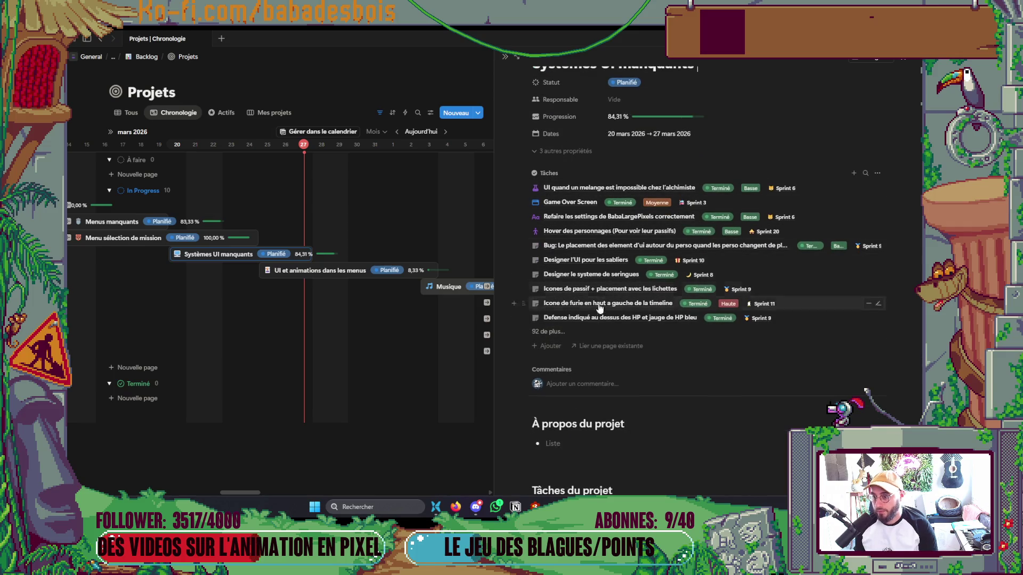
scroll(586, 346, down, 5)
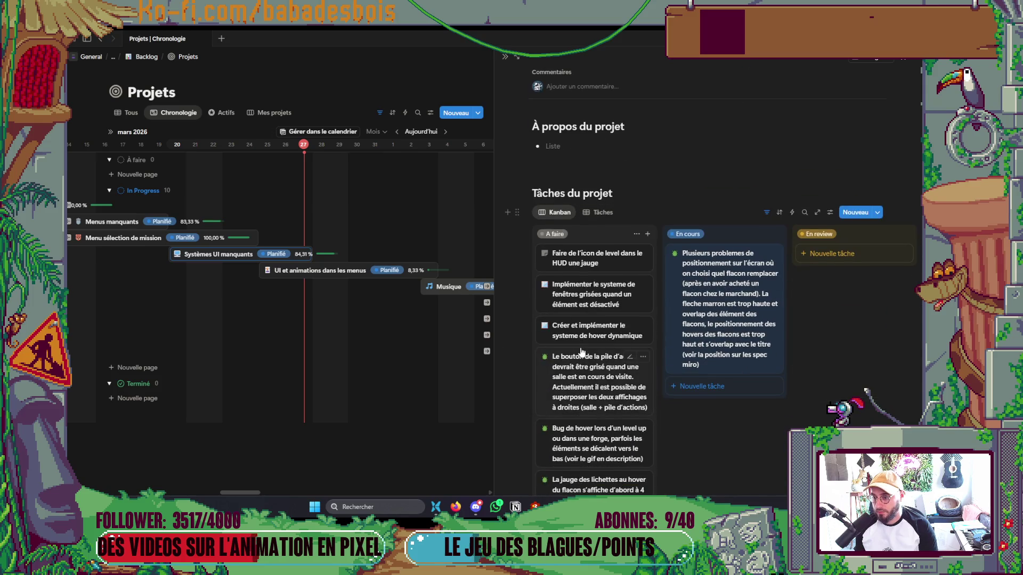
scroll(581, 347, down, 7)
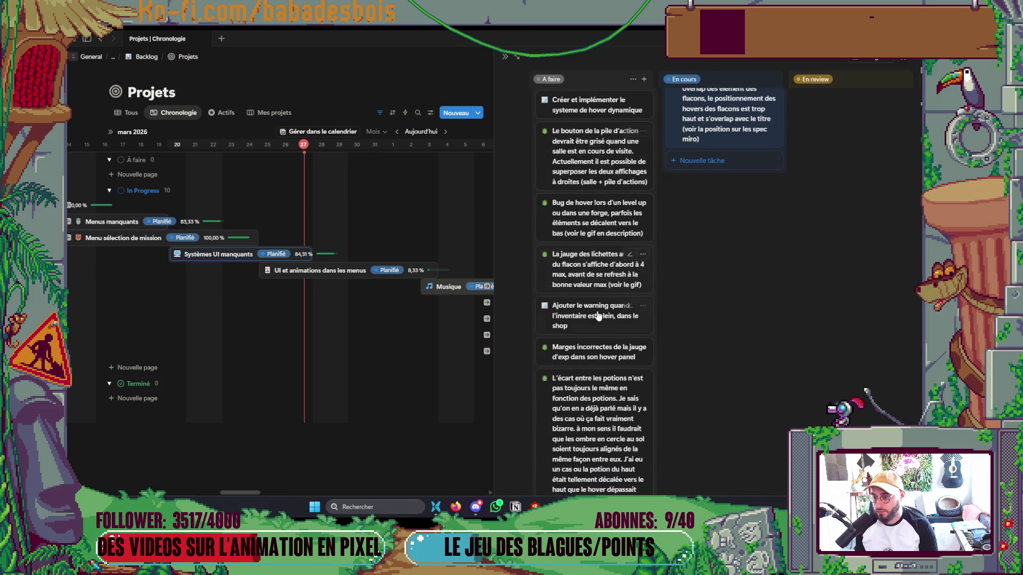
scroll(598, 315, down, 5)
scroll(599, 315, up, 8)
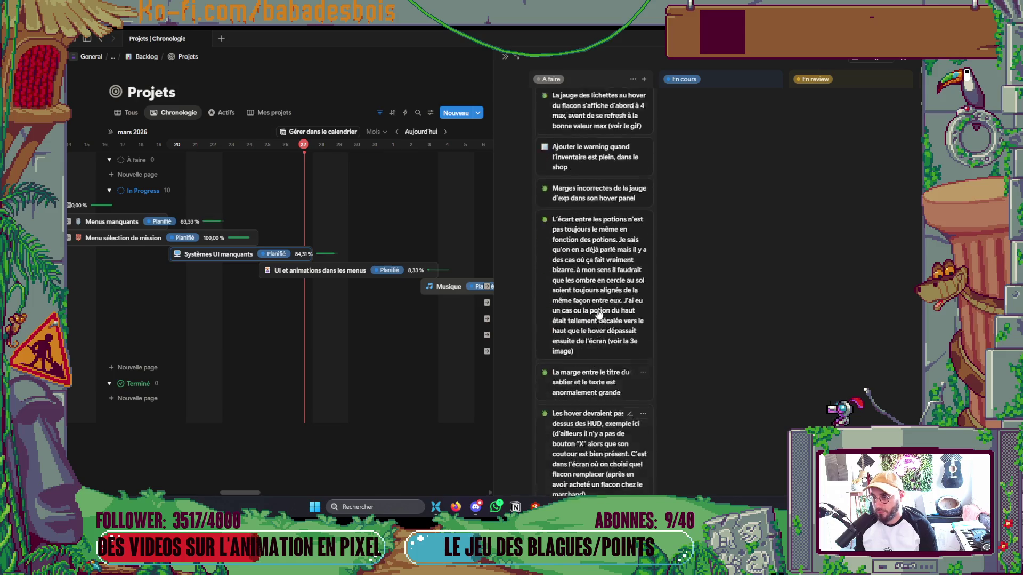
scroll(599, 314, up, 5)
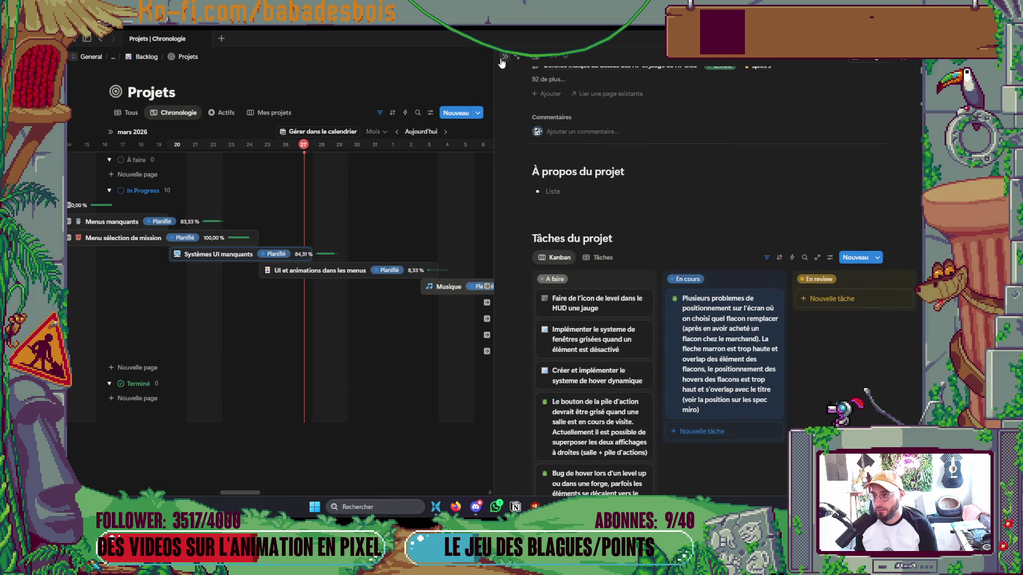
click(391, 304)
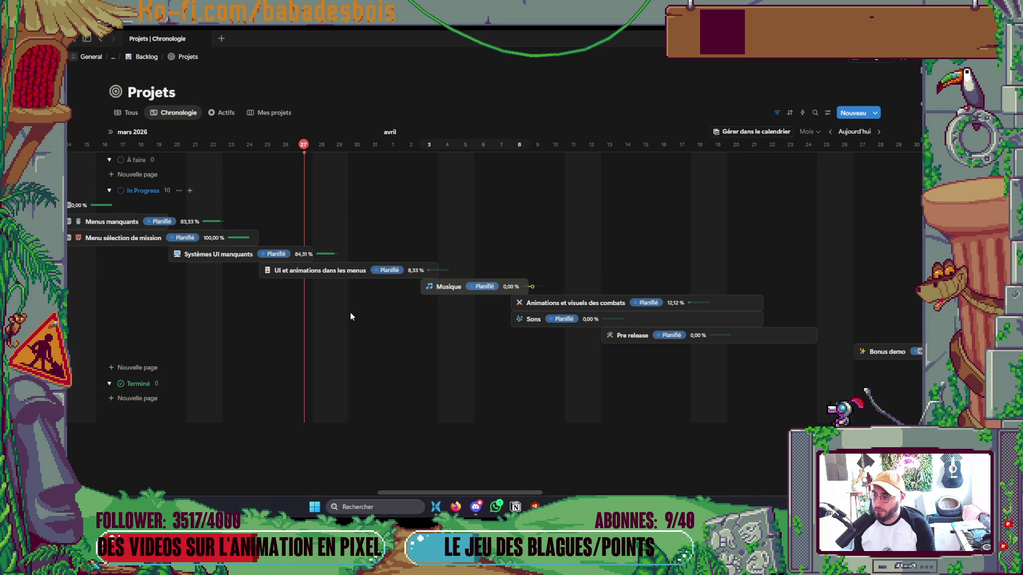
click(351, 277)
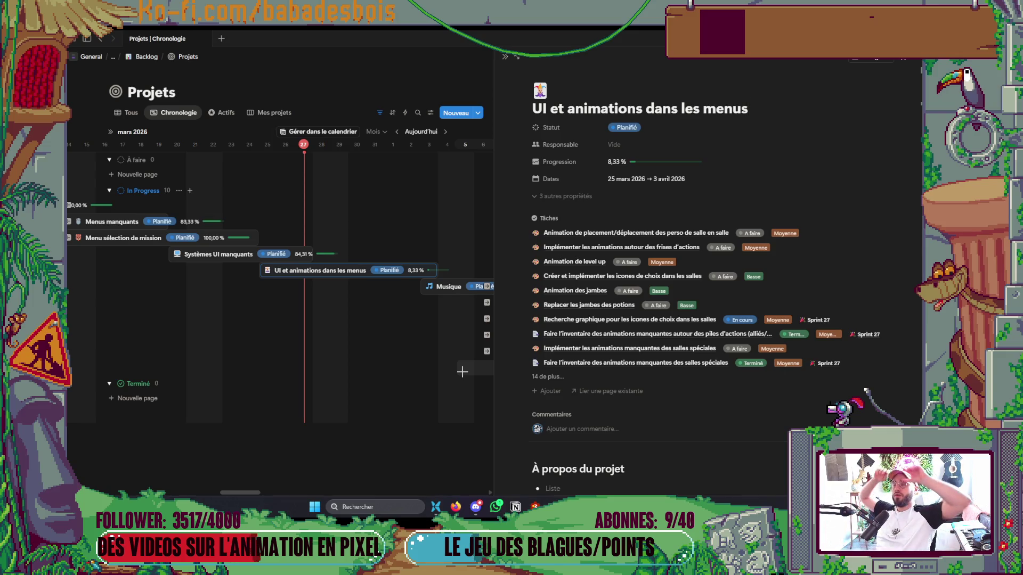
Switch back to Godot and launch PotionHero in debug with F5.
key(alt+Tab)
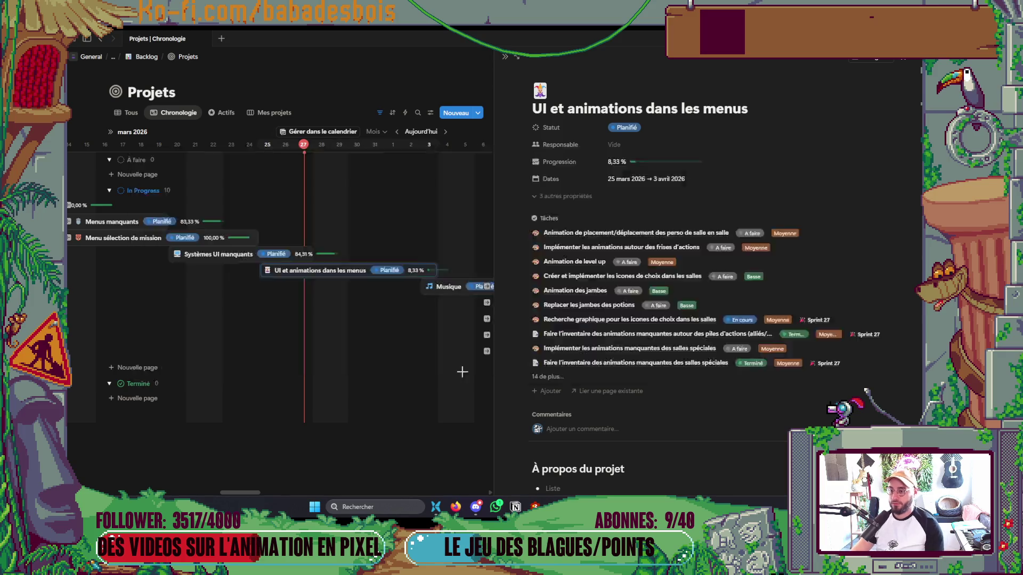
key(alt+Tab)
key(F5)
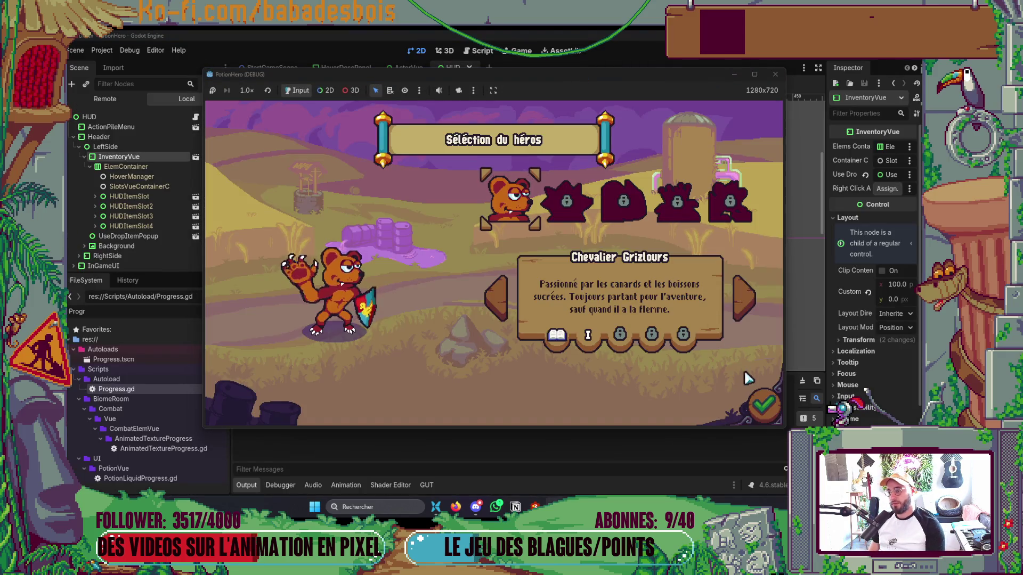
Confirm the hero and start the Réveil de l'ours adventure.
click(761, 403)
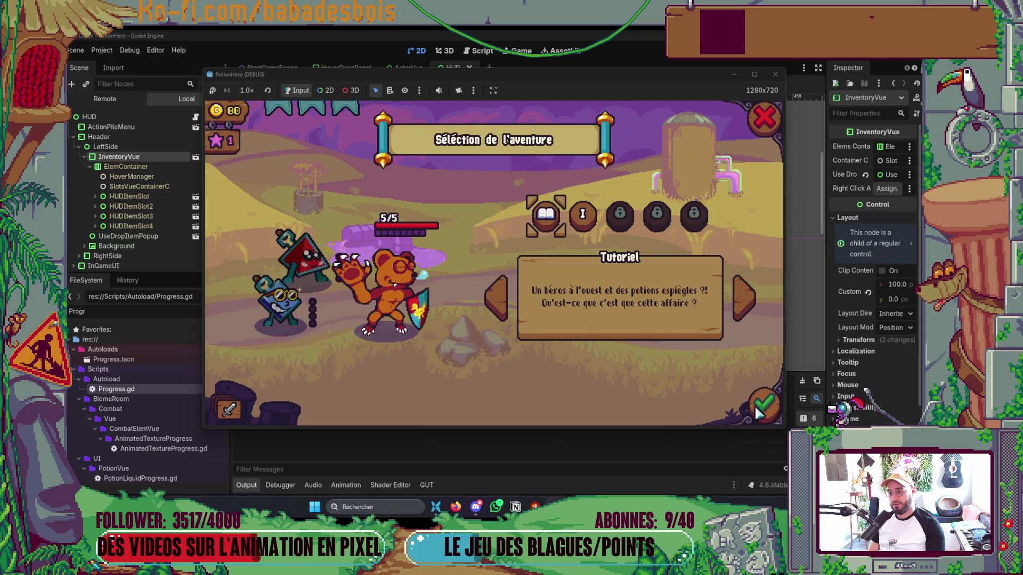
click(586, 215)
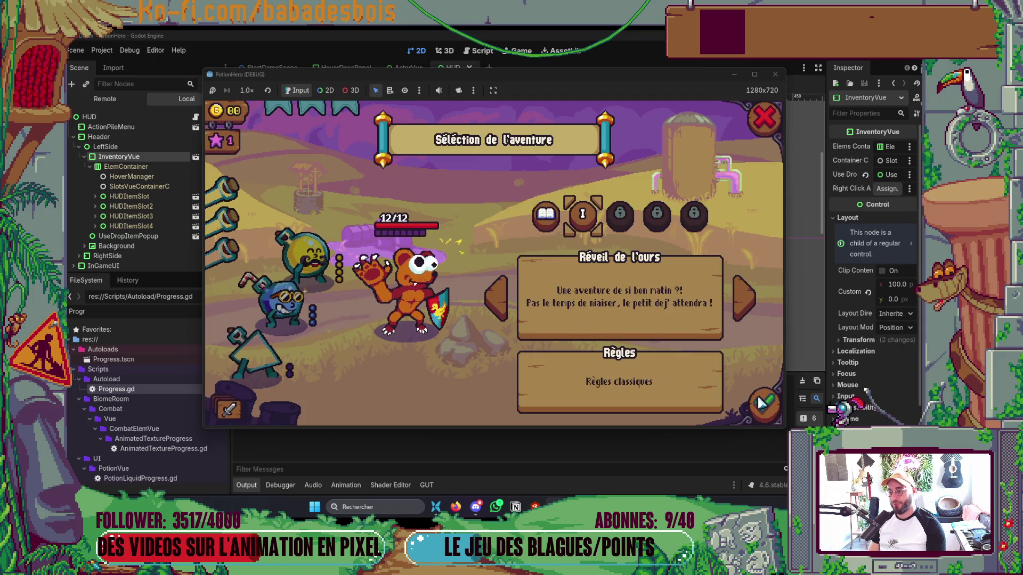
click(763, 405)
Click through the opening dialogue, then open and close the Ferme malfamée map.
click(565, 344)
click(560, 331)
click(559, 331)
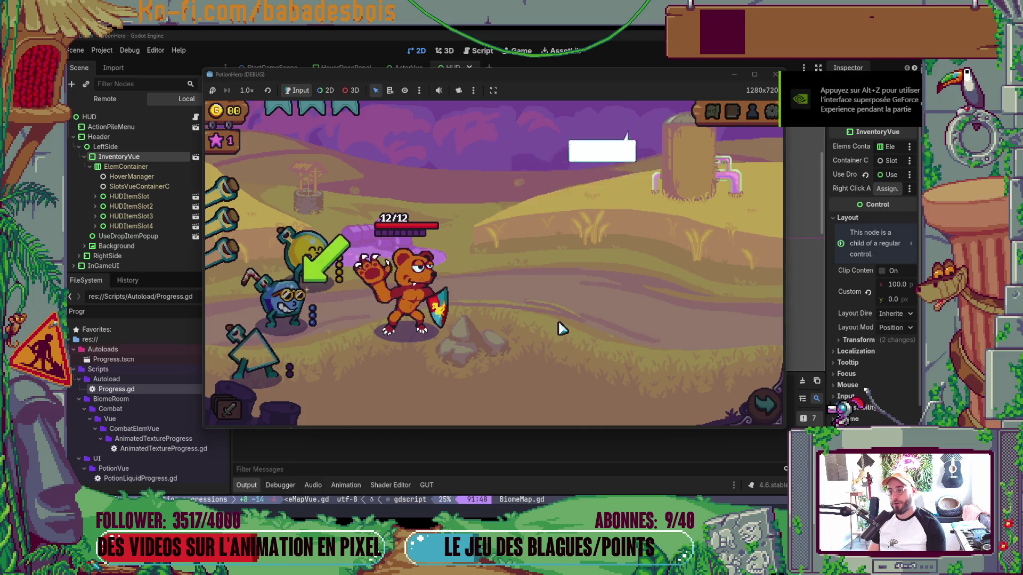
click(563, 327)
click(713, 115)
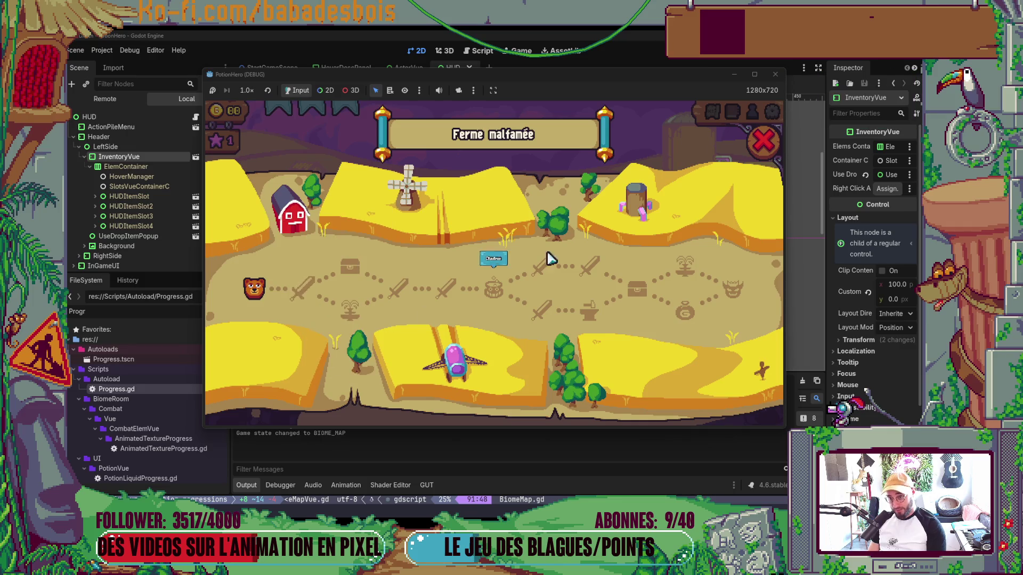
click(768, 142)
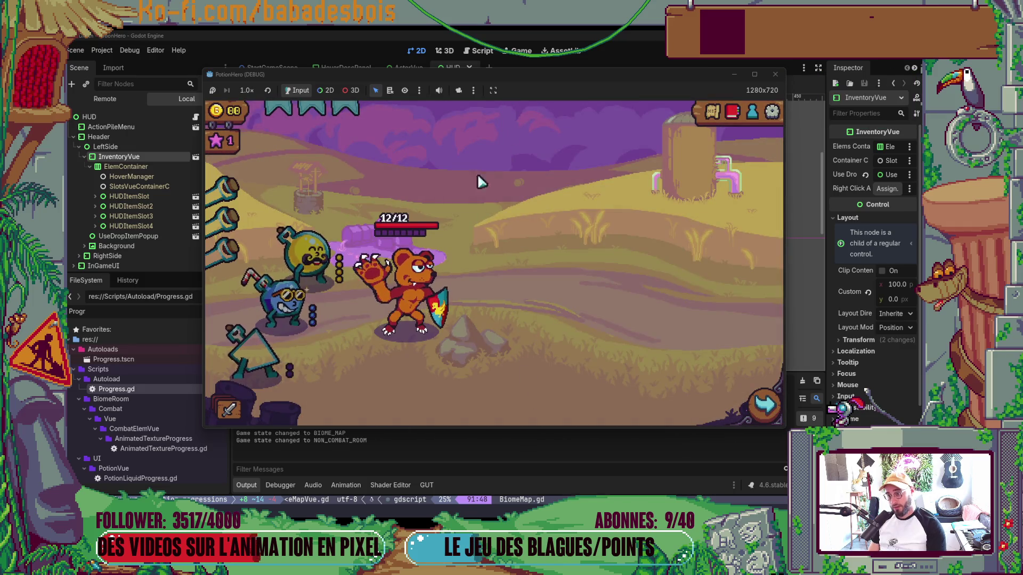